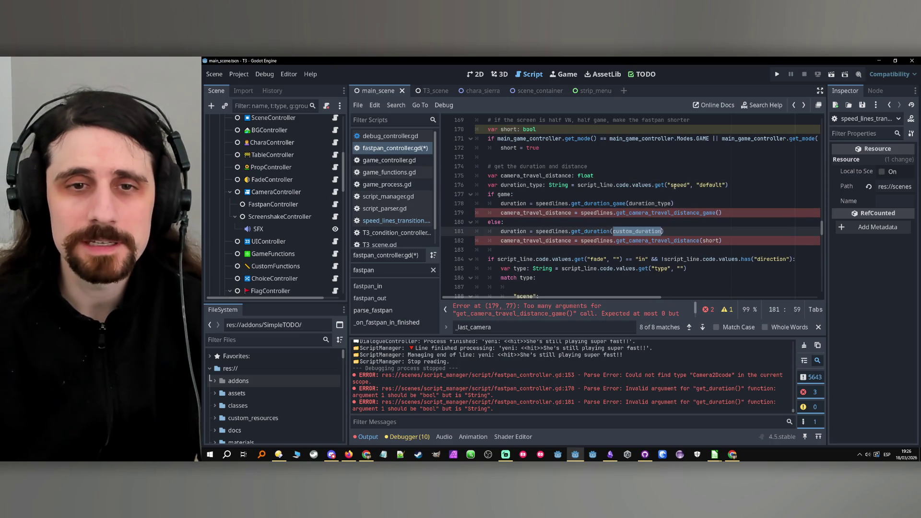
Undo the stray edits and change short to fast in the get_duration and camera distance calls
{"action": "key", "text": "ctrl+y"}
{"action": "key", "text": "ctrl+y"}
{"action": "key", "text": "ctrl+y"}
{"action": "key", "text": "ctrl+z"}
{"action": "key", "text": "ctrl+z"}
{"action": "key", "text": "ctrl+z"}
{"action": "key", "text": "ctrl+z"}
{"action": "key", "text": "ctrl+z"}
{"action": "key", "text": "ctrl+z"}
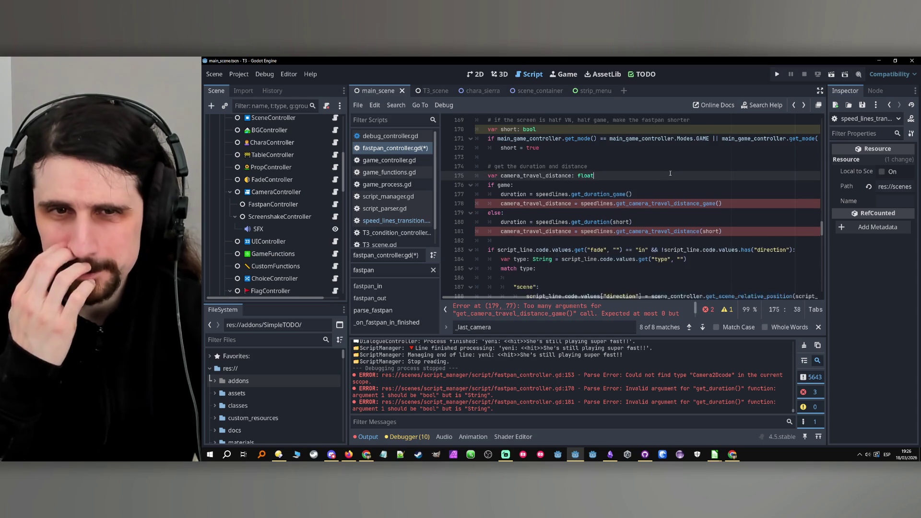
{"action": "key", "text": "ctrl+z"}
{"action": "key", "text": "ctrl+z"}
{"action": "key", "text": "ctrl+z"}
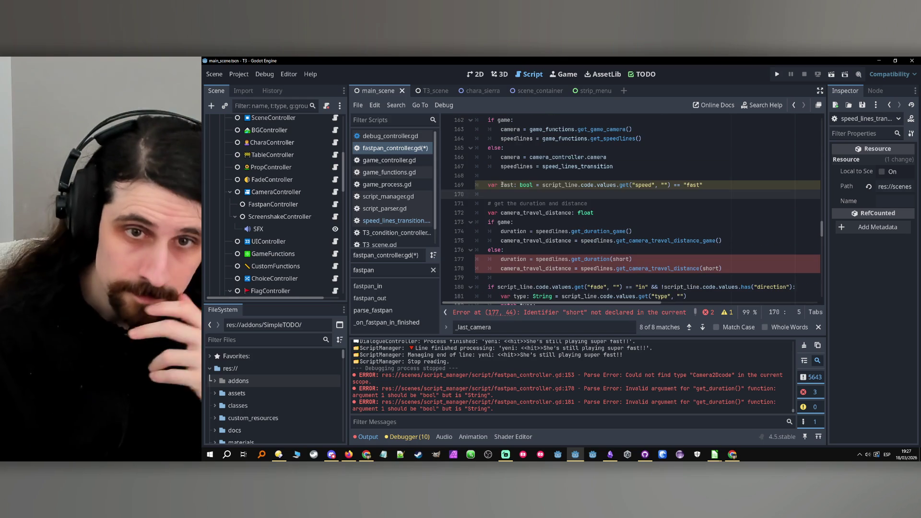
{"action": "double_click", "coordinate": [620, 259]}
{"action": "type", "text": "fast"}
{"action": "double_click", "coordinate": [711, 268]}
{"action": "type", "text": "fast"}
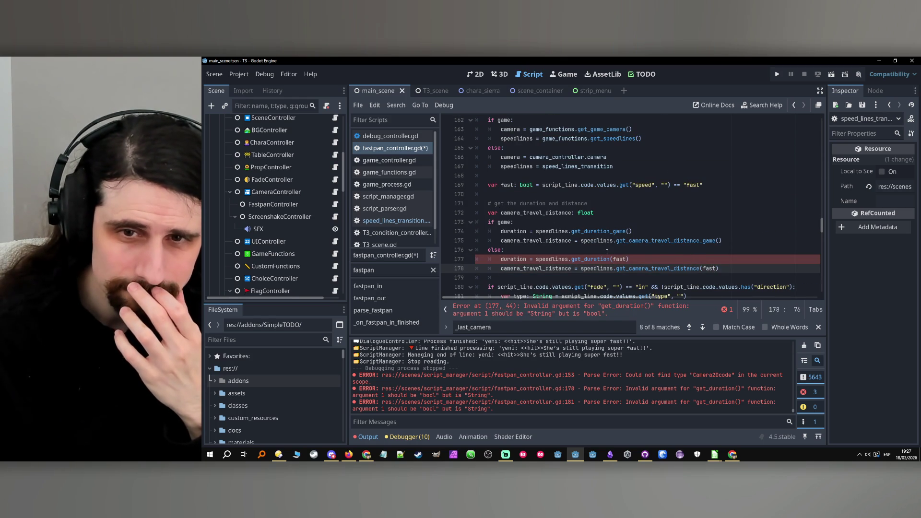
Copy the duration assignment into a new line above 'if game:'
{"action": "left_click_drag", "start_coordinate": [645, 259], "coordinate": [501, 259]}
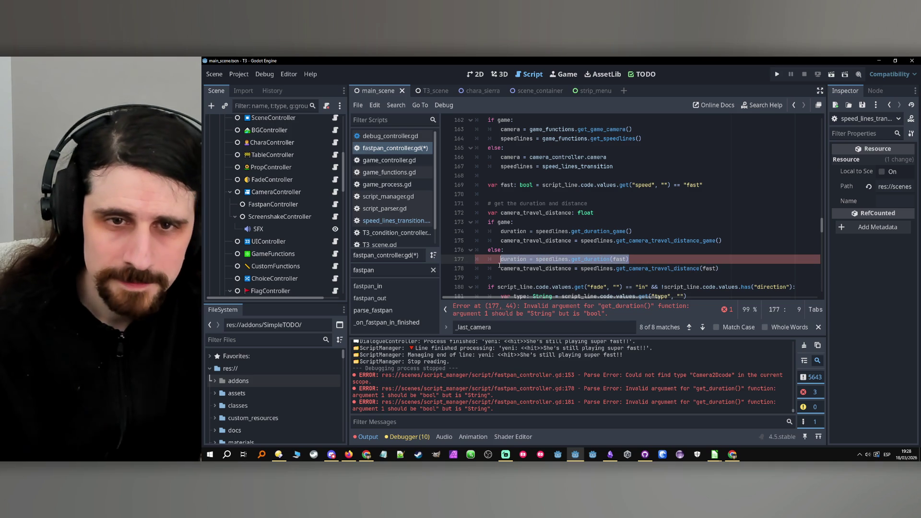
{"action": "key", "text": "ctrl+c"}
{"action": "left_click", "coordinate": [599, 213]}
{"action": "key", "text": "Return"}
{"action": "key", "text": "ctrl+v"}
Delete the redundant branch duration lines, including get_duration_game, and jump to get_duration's definition
{"action": "left_click_drag", "start_coordinate": [629, 269], "coordinate": [453, 263]}
{"action": "key", "text": "BackSpace"}
{"action": "left_click_drag", "start_coordinate": [639, 240], "coordinate": [480, 241]}
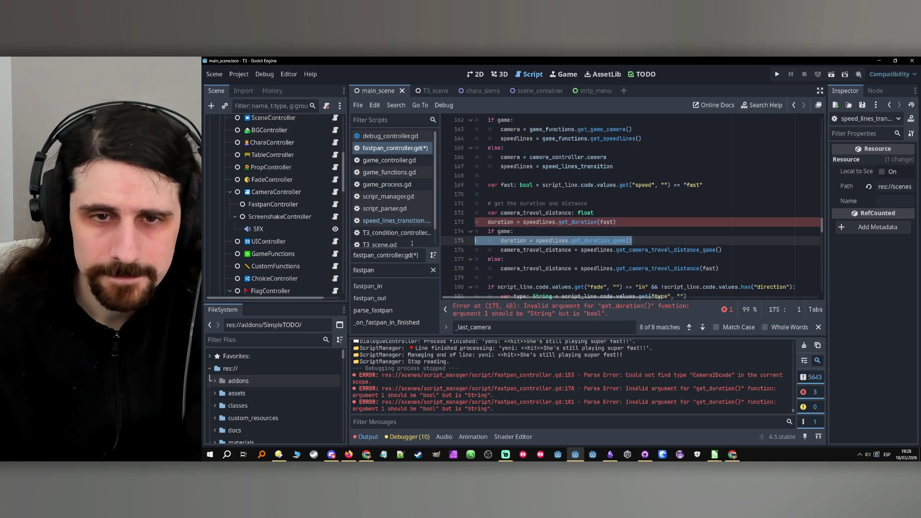
{"action": "key", "text": "BackSpace"}
{"action": "key", "text": "BackSpace"}
{"action": "double_click", "coordinate": [709, 259]}
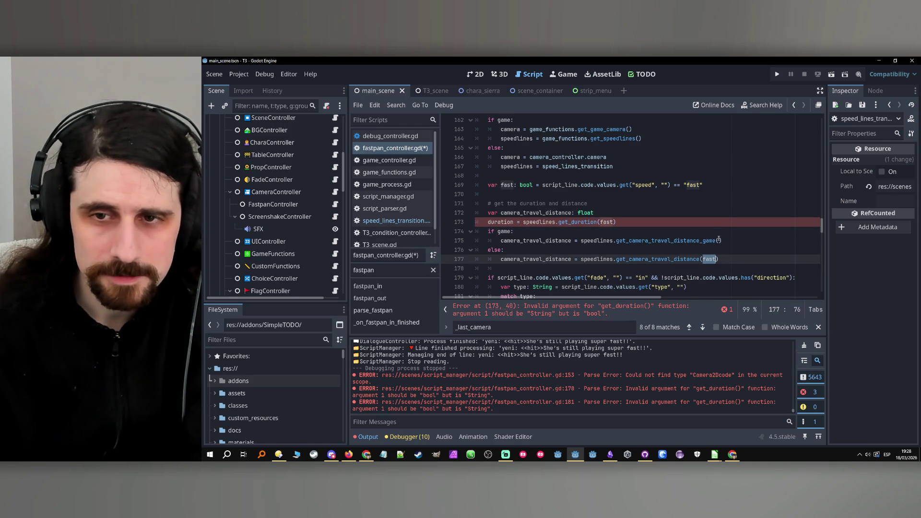
{"action": "left_click", "coordinate": [581, 222], "text": "ctrl"}
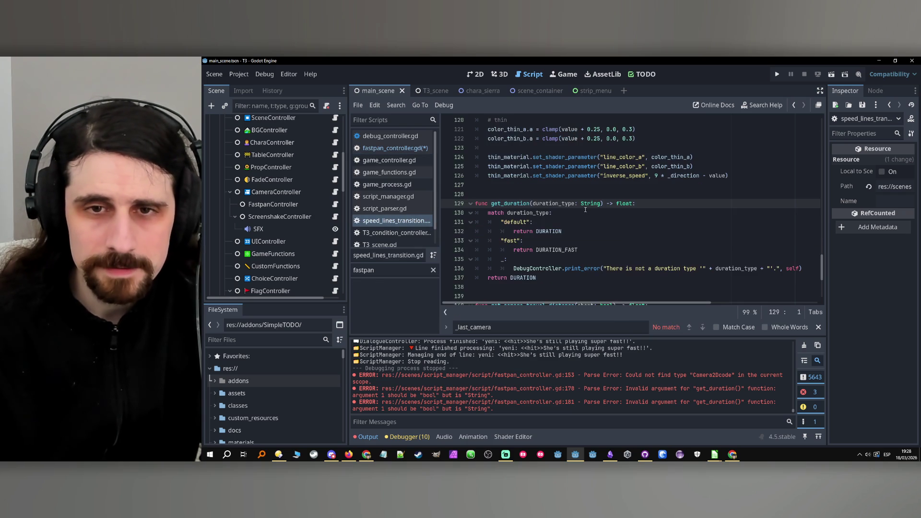
Rename get_duration's duration_type parameter to fast: bool
{"action": "double_click", "coordinate": [560, 204]}
{"action": "type", "text": "fast"}
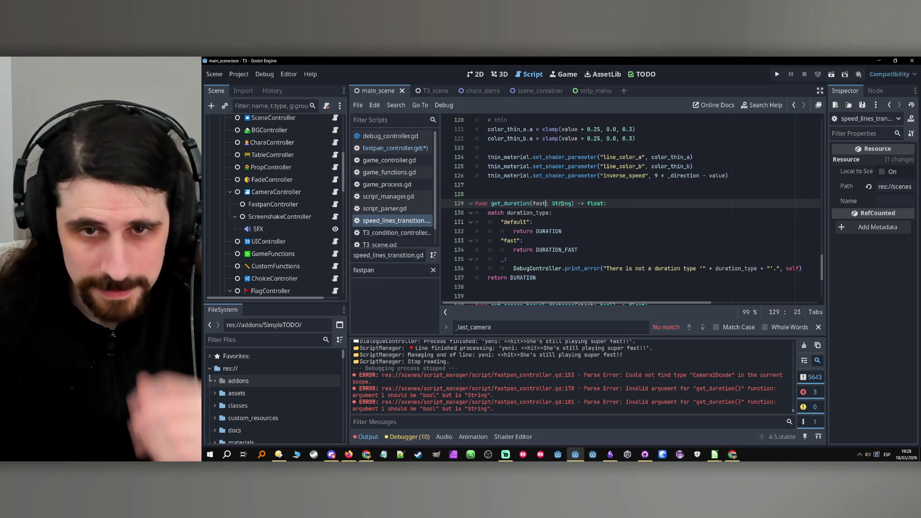
{"action": "mouse_move", "coordinate": [561, 203]}
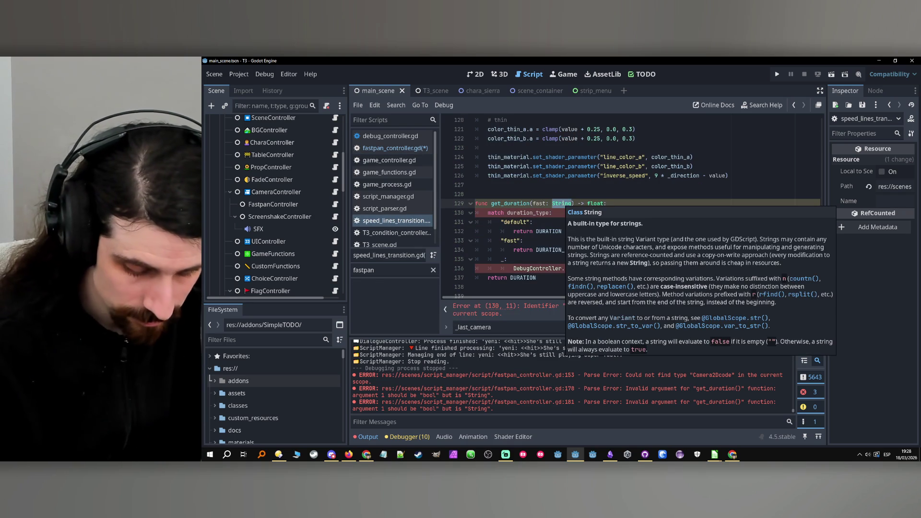
{"action": "type", "text": "bool"}
{"action": "left_click", "coordinate": [548, 204]}
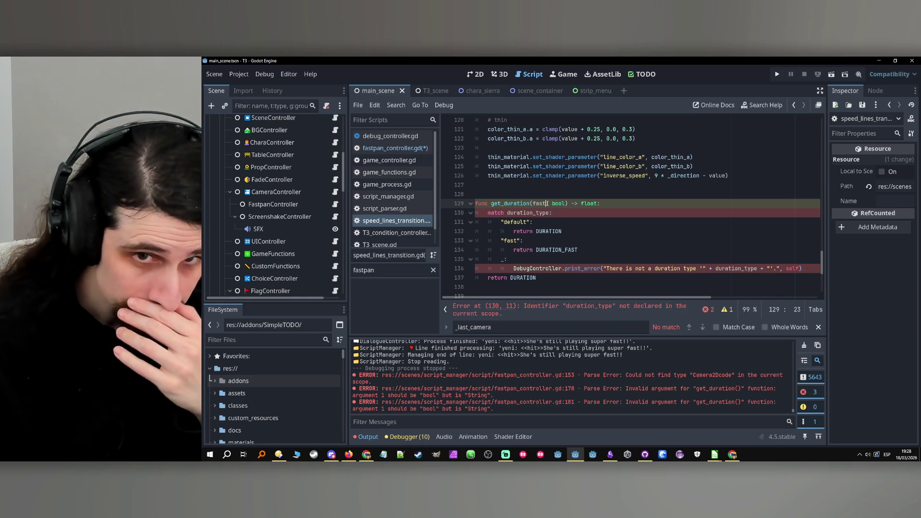
{"action": "type", "text": ":"}
Add 'if fast: return DURATION_FAST' at the start of get_duration
{"action": "left_click", "coordinate": [625, 203]}
{"action": "key", "text": "Return"}
{"action": "type", "text": "if fa"}
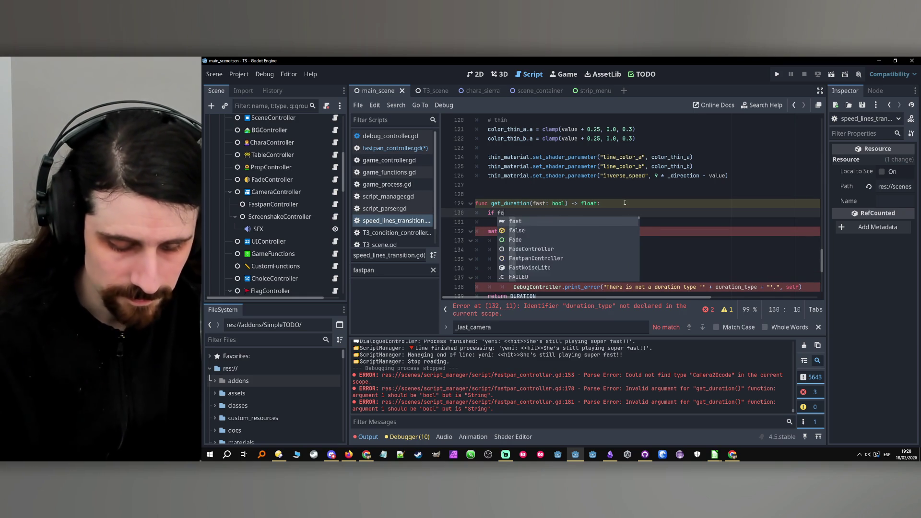
{"action": "type", "text": "st:"}
{"action": "key", "text": "Return"}
{"action": "type", "text": "return"}
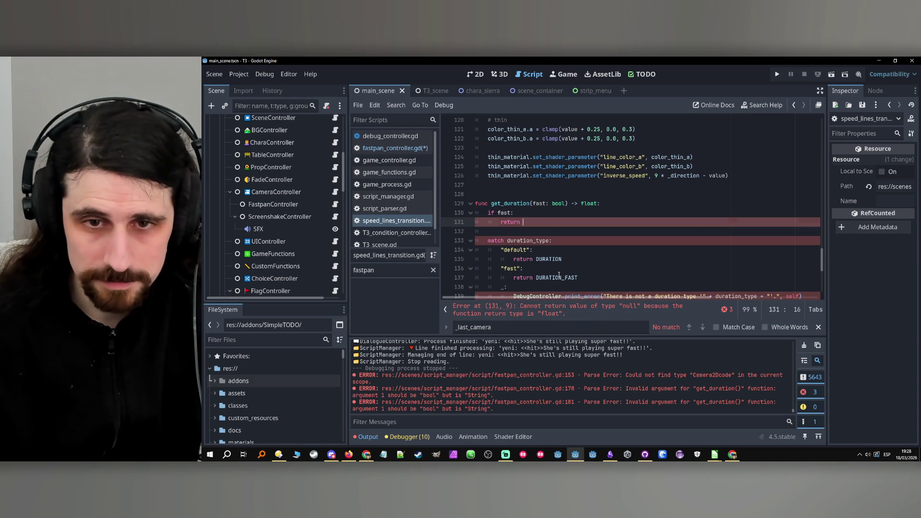
{"action": "double_click", "coordinate": [556, 277]}
{"action": "key", "text": "ctrl+c"}
{"action": "left_click", "coordinate": [535, 224]}
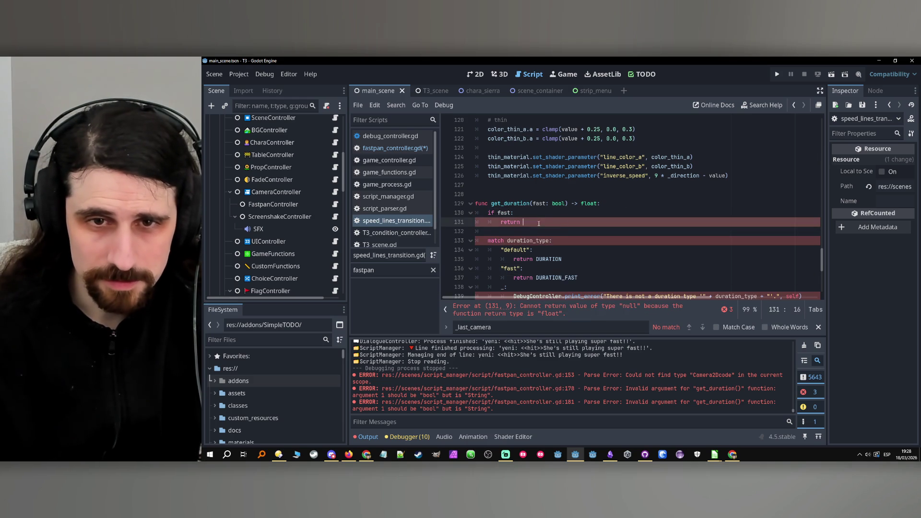
{"action": "key", "text": "ctrl+v"}
Delete the old match block and go back to fastpan_controller.gd
{"action": "scroll", "coordinate": [535, 257], "scroll_direction": "down", "scroll_amount": 1}
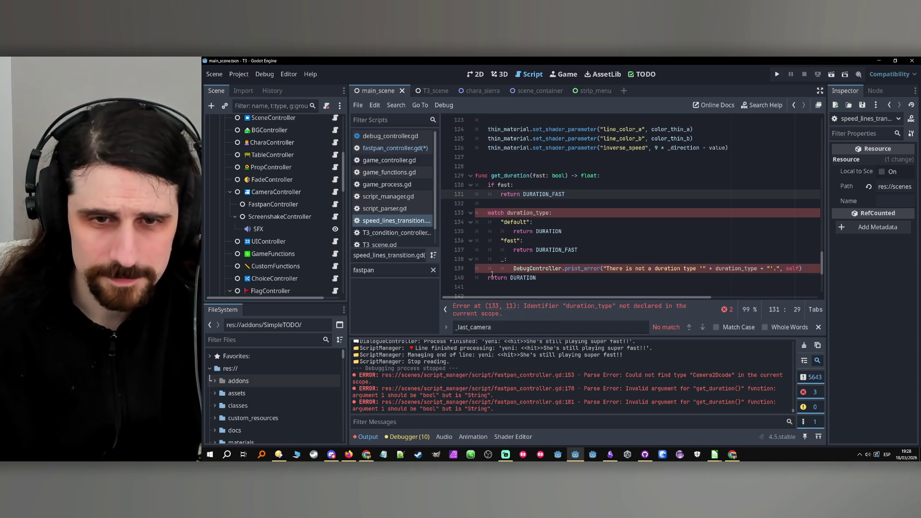
{"action": "left_click_drag", "start_coordinate": [485, 279], "coordinate": [486, 204]}
{"action": "key", "text": "BackSpace"}
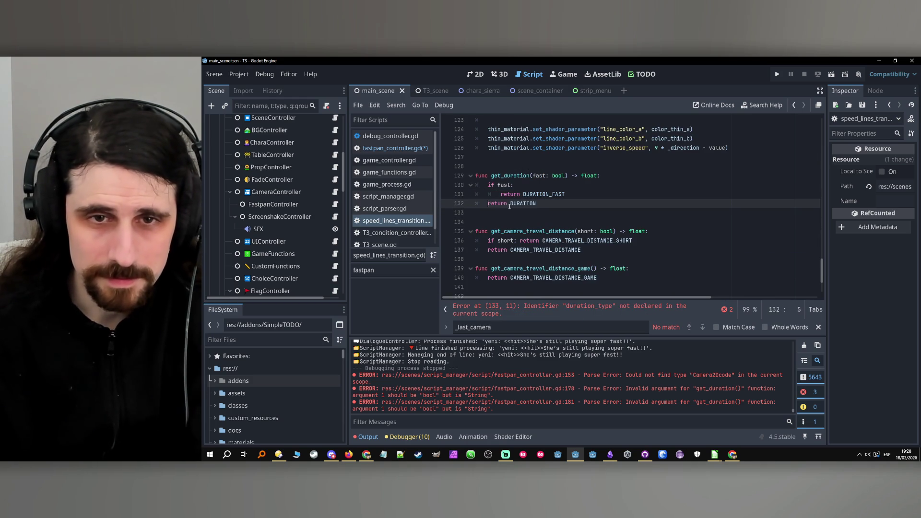
{"action": "left_click", "coordinate": [551, 194]}
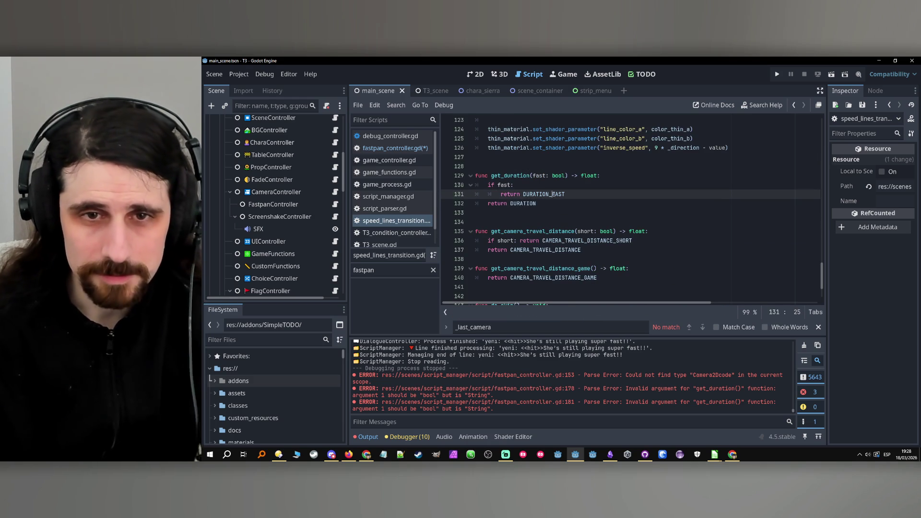
{"action": "left_click", "coordinate": [795, 106]}
{"action": "left_click", "coordinate": [794, 106]}
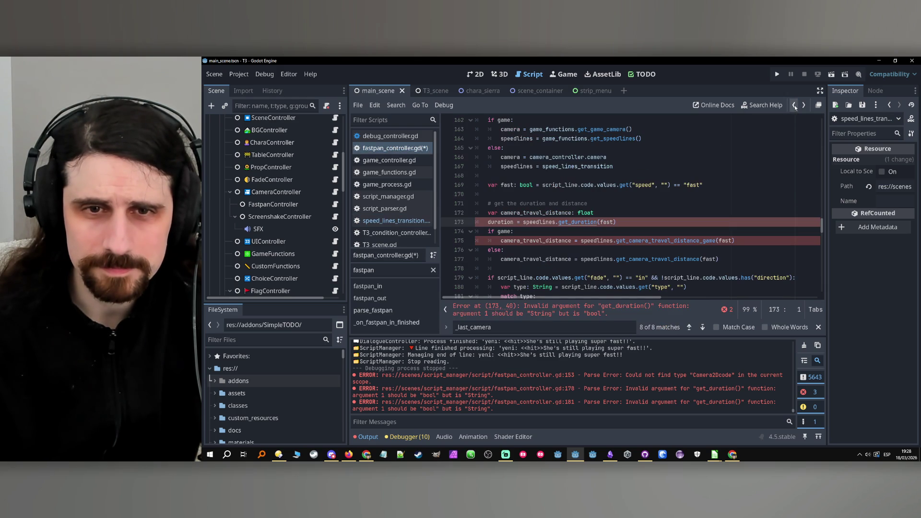
Delete the duration assignment on line 173
{"action": "left_click", "coordinate": [560, 231]}
{"action": "double_click", "coordinate": [539, 222]}
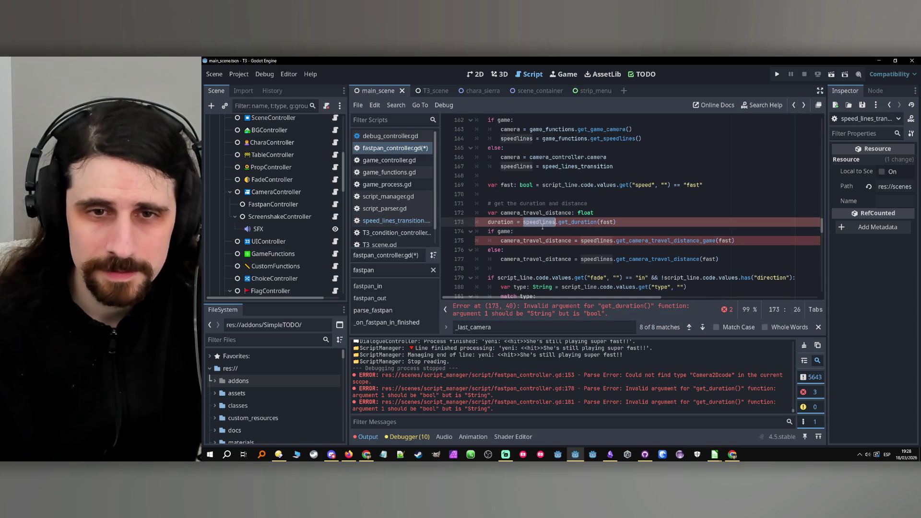
{"action": "left_click_drag", "start_coordinate": [640, 223], "coordinate": [475, 223]}
{"action": "key", "text": "BackSpace"}
{"action": "key", "text": "BackSpace"}
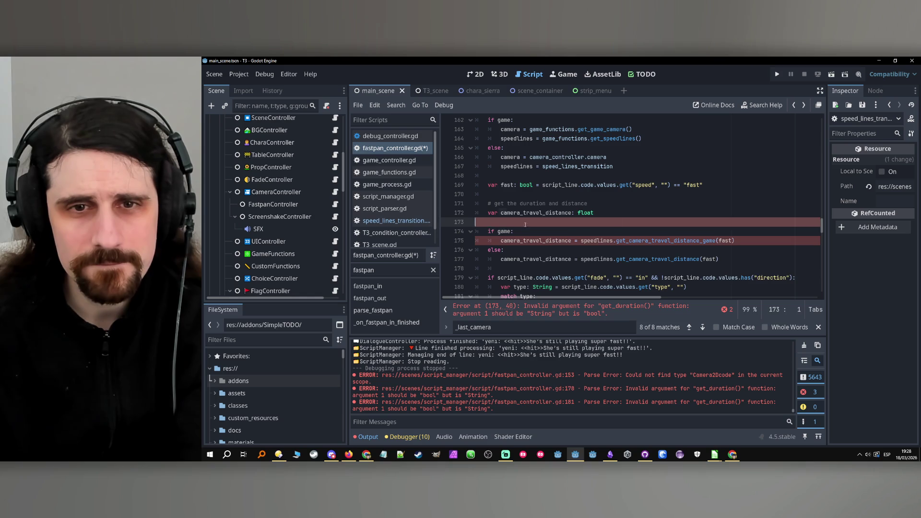
Move the var fast declaration under the duration-and-distance comment and open get_camera_travel_distance_game's definition
{"action": "mouse_move", "coordinate": [703, 186]}
{"action": "left_mouse_down"}
{"action": "mouse_move", "coordinate": [477, 185]}
{"action": "mouse_move", "coordinate": [485, 186]}
{"action": "left_mouse_up"}
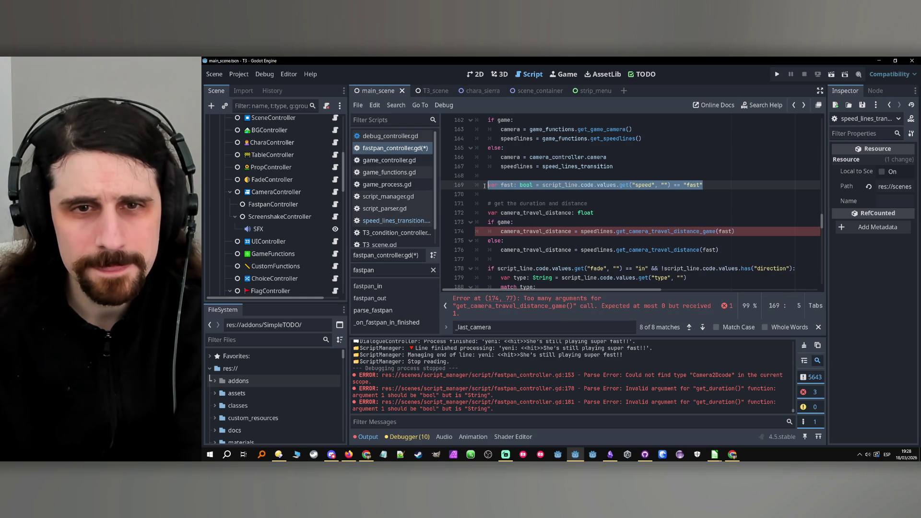
{"action": "key", "text": "BackSpace"}
{"action": "key", "text": "BackSpace"}
{"action": "key", "text": "BackSpace"}
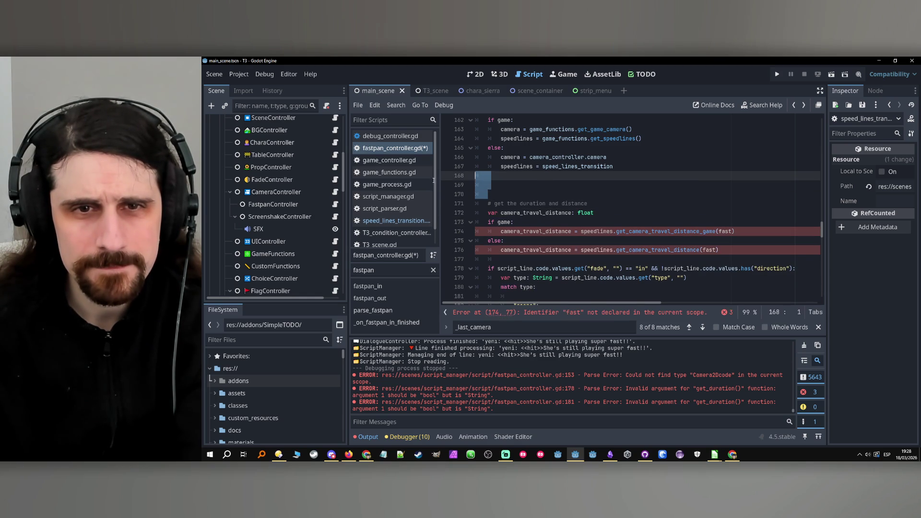
{"action": "key", "text": "ctrl+z"}
{"action": "key", "text": "ctrl+z"}
{"action": "key", "text": "ctrl+z"}
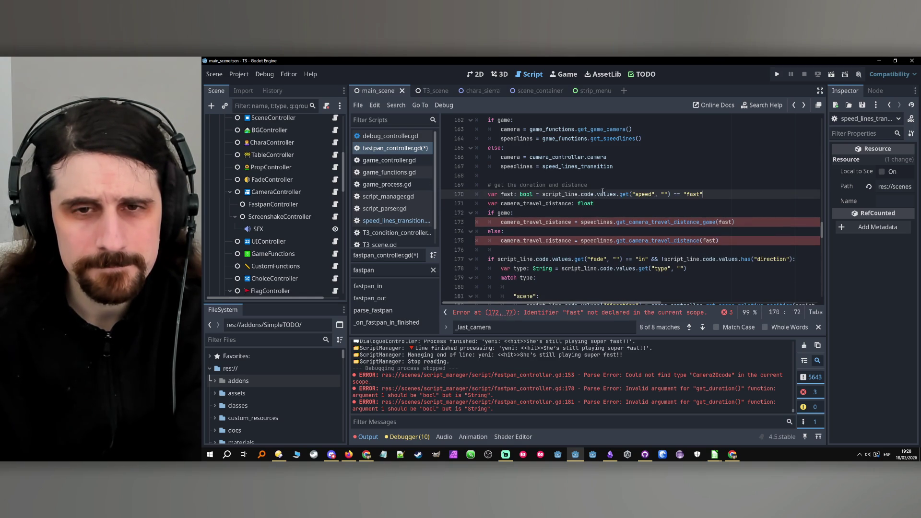
{"action": "left_click", "coordinate": [651, 241], "text": "ctrl"}
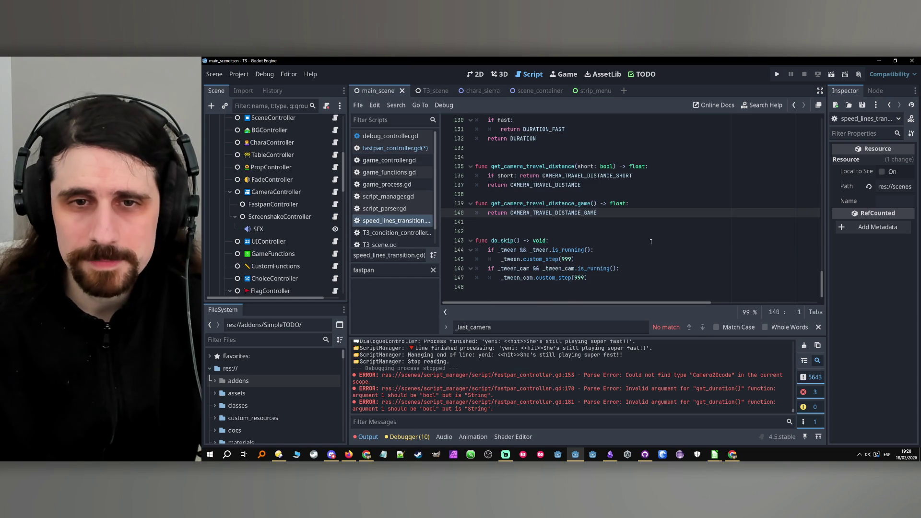
Rename both occurrences of the short parameter in get_camera_travel_distance to fast
{"action": "double_click", "coordinate": [570, 214]}
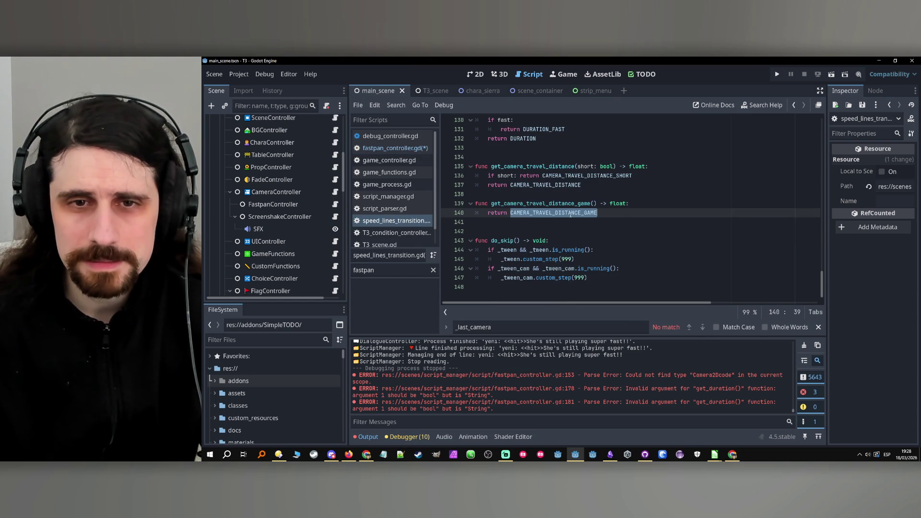
{"action": "left_click", "coordinate": [568, 166]}
{"action": "double_click", "coordinate": [590, 166]}
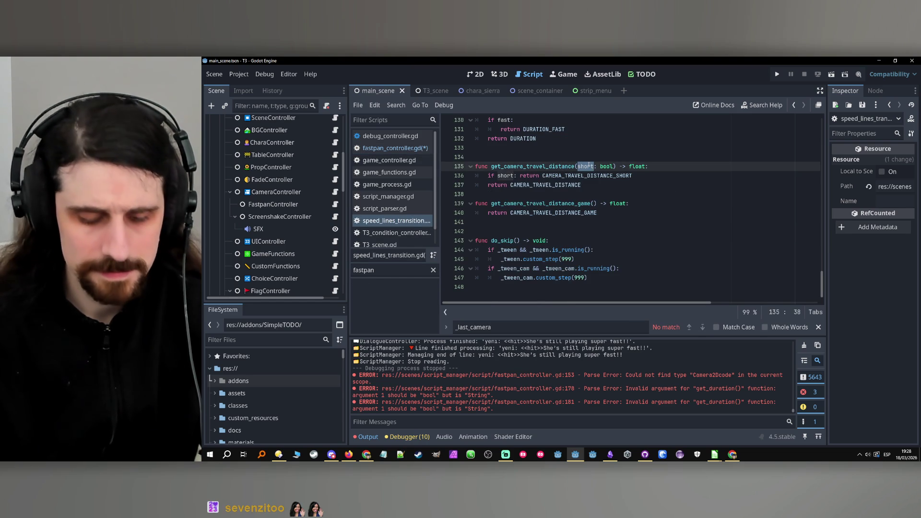
{"action": "key", "text": "ctrl+d"}
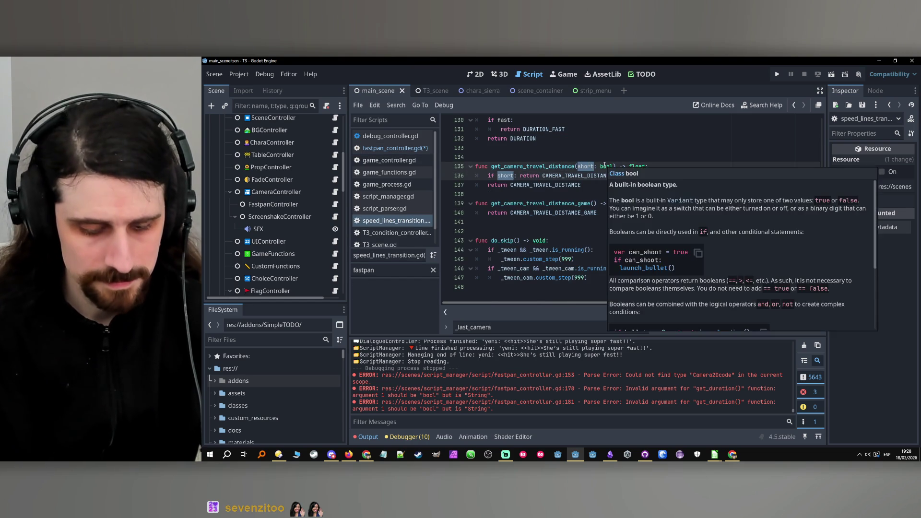
{"action": "type", "text": "fast"}
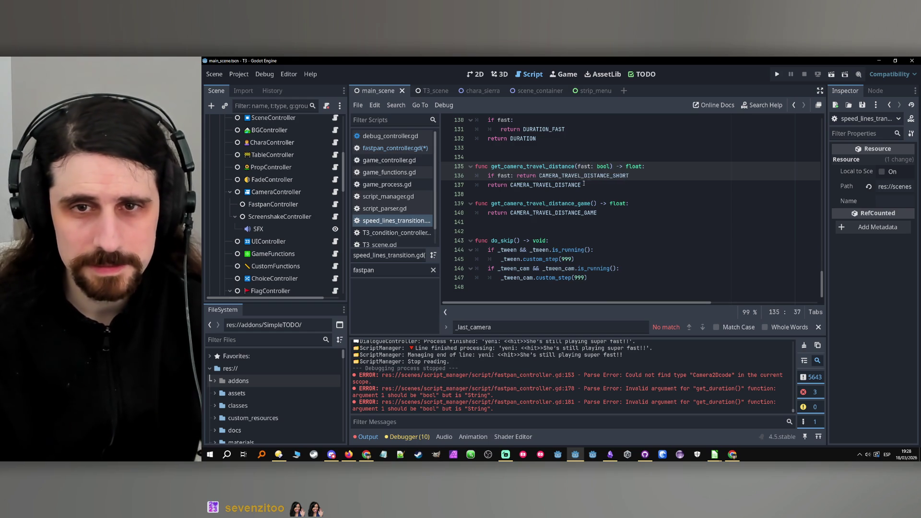
{"action": "left_click", "coordinate": [583, 184]}
Give get_camera_travel_distance_game a fast: bool parameter and the same if fast early return
{"action": "left_click_drag", "start_coordinate": [612, 167], "coordinate": [579, 167]}
{"action": "key", "text": "ctrl+c"}
{"action": "left_click", "coordinate": [594, 203]}
{"action": "key", "text": "ctrl+v"}
{"action": "left_click_drag", "start_coordinate": [641, 176], "coordinate": [488, 175]}
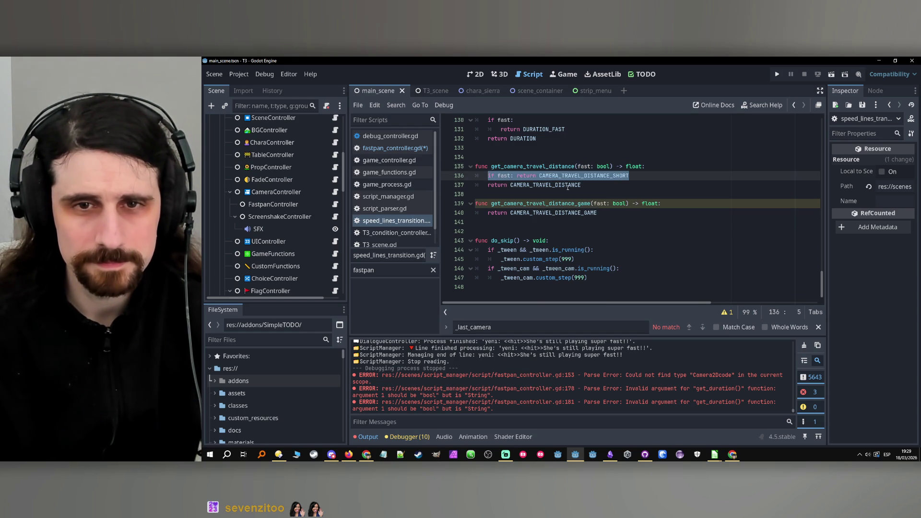
{"action": "left_click", "coordinate": [701, 203]}
{"action": "key", "text": "Return"}
{"action": "key", "text": "ctrl+v"}
Change line 140's returned constant to CAMERA_TRAVEL_DISTANCE_GAME_SHORT
{"action": "double_click", "coordinate": [576, 222]}
{"action": "key", "text": "ctrl+c"}
{"action": "double_click", "coordinate": [589, 212]}
{"action": "key", "text": "ctrl+v"}
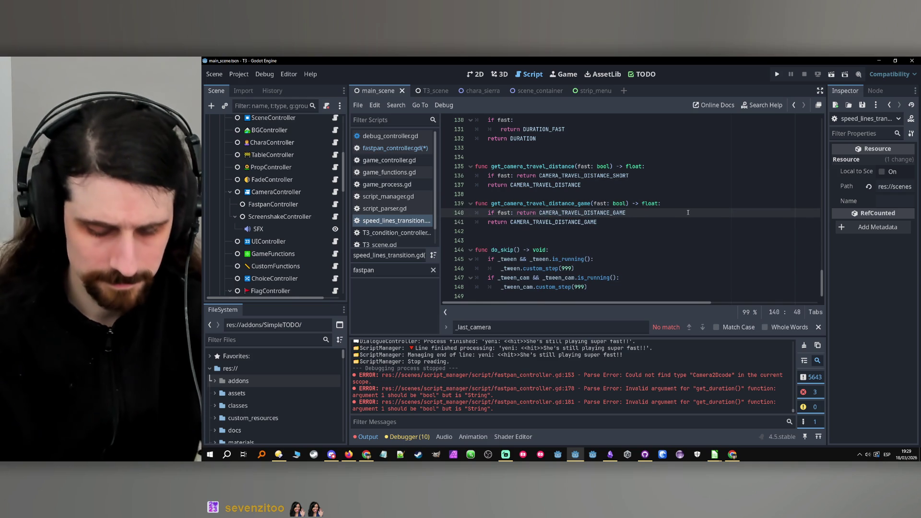
{"action": "type", "text": "_SHORT"}
{"action": "key", "text": "Caps_Lock"}
Check CAMERA_TRAVEL_DISTANCE_SHORT's definition, then complete line 136 as CAMERA_TRAVEL_DISTANCE_FAST
{"action": "double_click", "coordinate": [585, 175]}
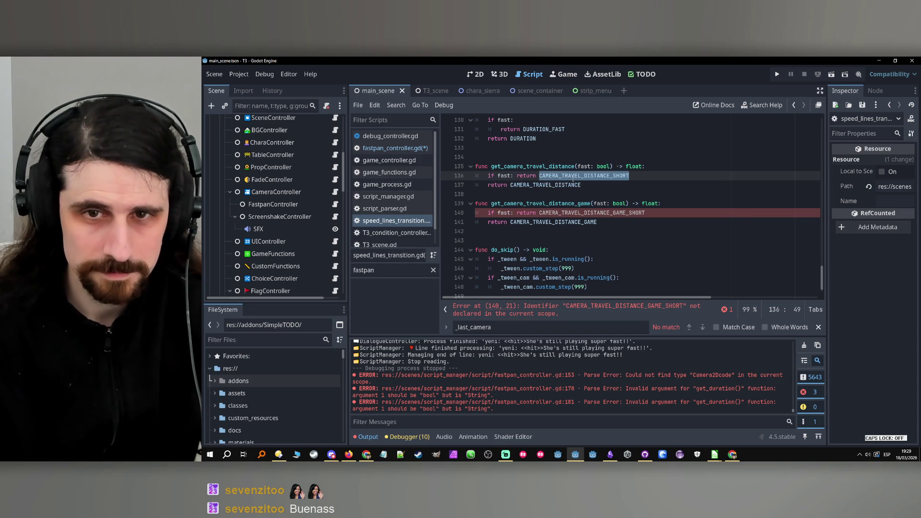
{"action": "left_click", "coordinate": [620, 176], "text": "ctrl"}
{"action": "key", "text": "alt+Left"}
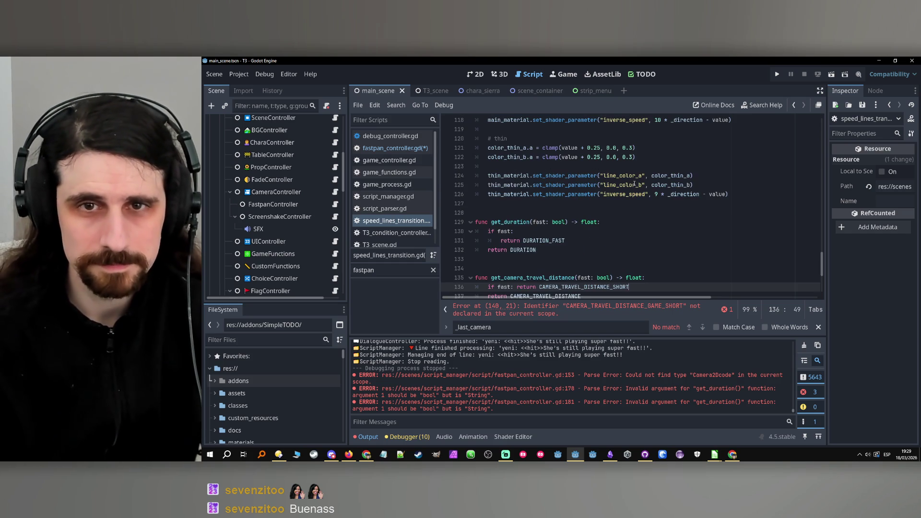
{"action": "key", "text": "Caps_Lock"}
{"action": "type", "text": "FA"}
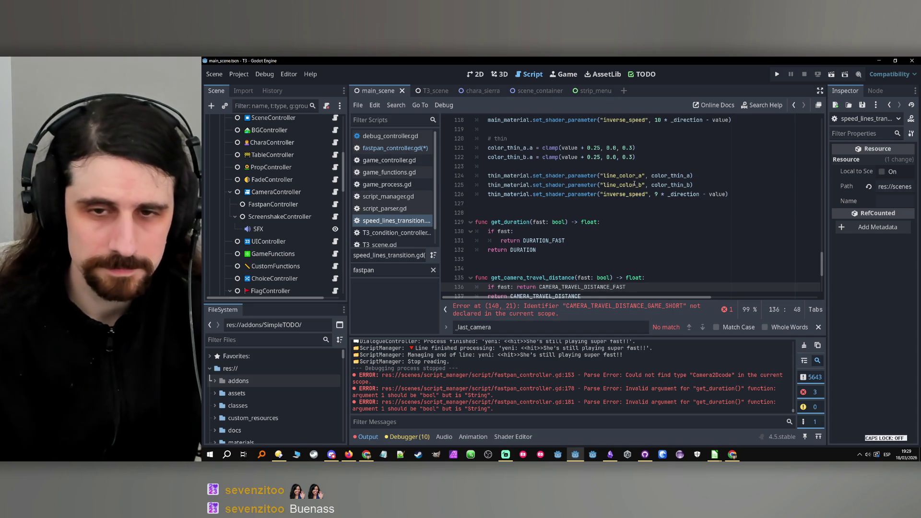
Replace the SHORT suffix on line 140 with FAST, giving CAMERA_TRAVEL_DISTANCE_GAME_FAST
{"action": "scroll", "coordinate": [638, 177], "scroll_direction": "down", "scroll_amount": 2}
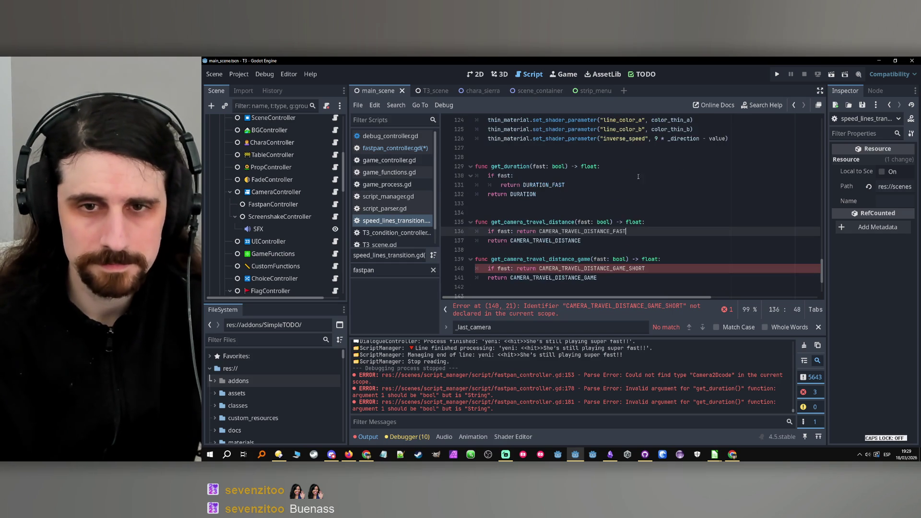
{"action": "double_click", "coordinate": [574, 279]}
{"action": "left_click", "coordinate": [636, 268]}
{"action": "key", "text": "shift+End"}
{"action": "key", "text": "shift+Left"}
{"action": "key", "text": "Caps_Lock"}
{"action": "type", "text": "F"}
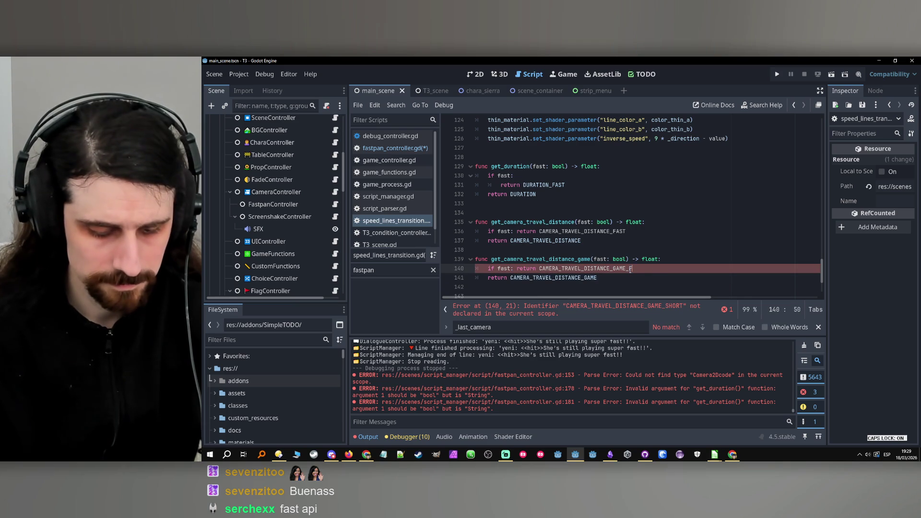
{"action": "key", "text": "Caps_Lock"}
{"action": "scroll", "coordinate": [671, 223], "scroll_direction": "up", "scroll_amount": 15}
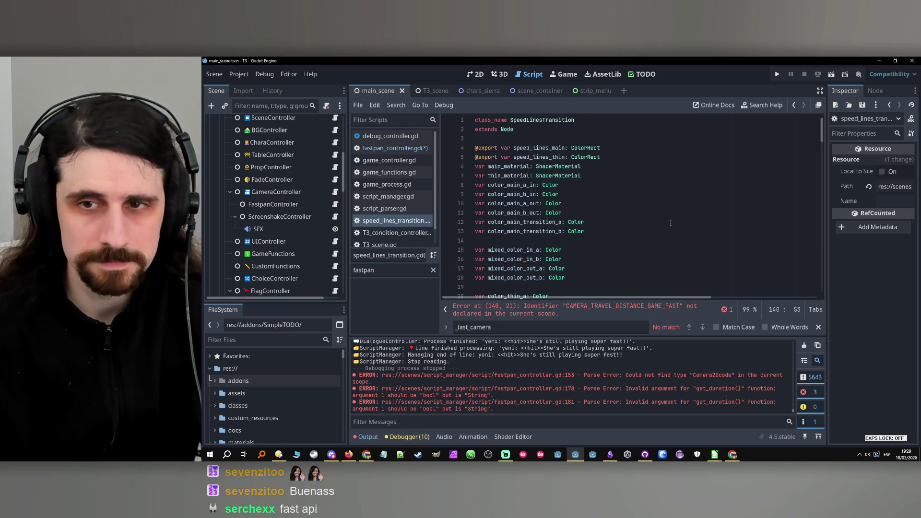
Duplicate the line 30 constant as CAMERA_TRAVEL_DISTANCE_GAME_FASY with value 2000
{"action": "scroll", "coordinate": [670, 224], "scroll_direction": "down", "scroll_amount": 6}
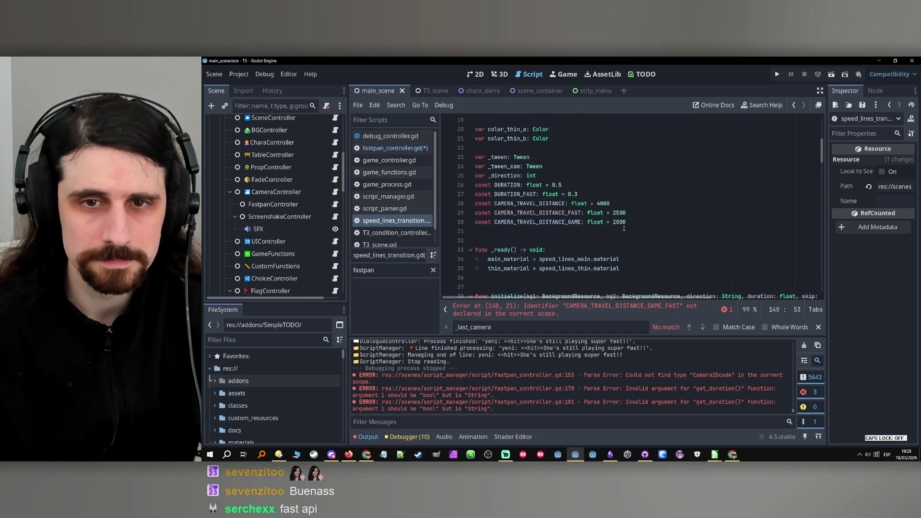
{"action": "left_click", "coordinate": [556, 223]}
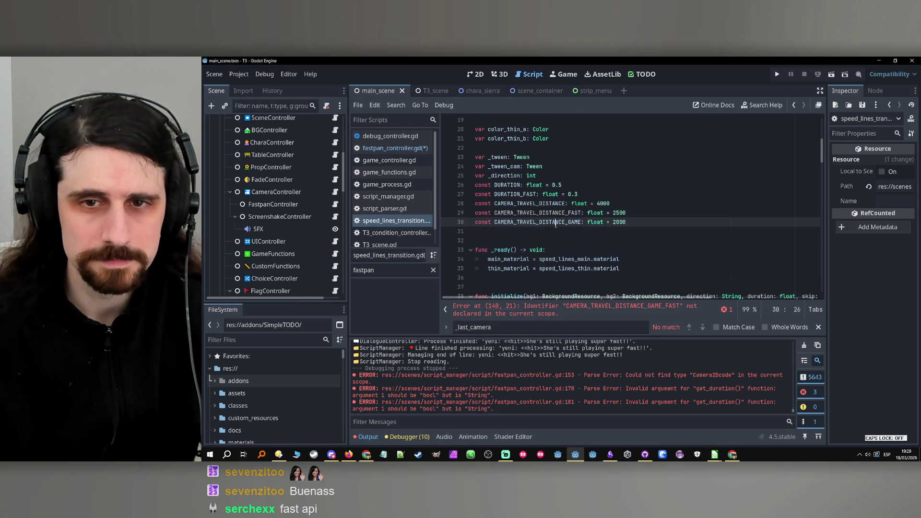
{"action": "triple_click", "coordinate": [635, 229]}
{"action": "key", "text": "ctrl+c"}
{"action": "key", "text": "End"}
{"action": "key", "text": "Return"}
{"action": "key", "text": "ctrl+v"}
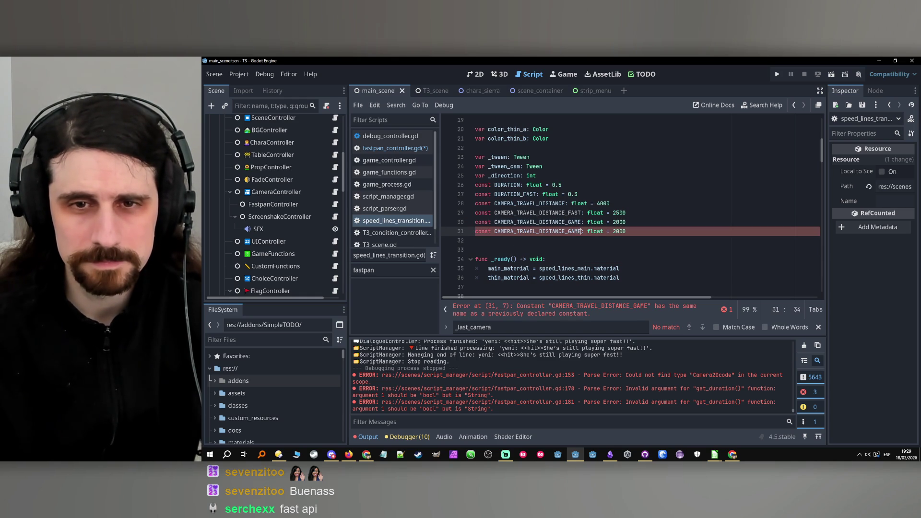
{"action": "type", "text": "_FASY"}
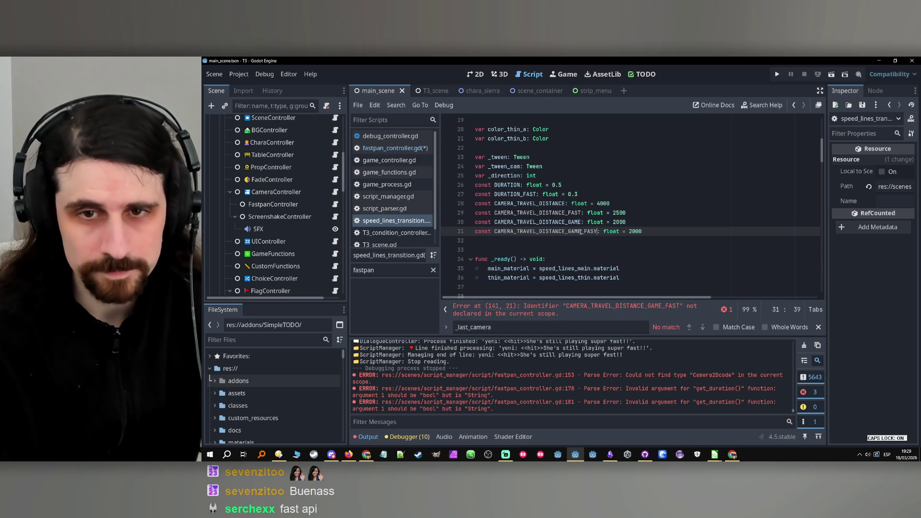
{"action": "left_click", "coordinate": [626, 213]}
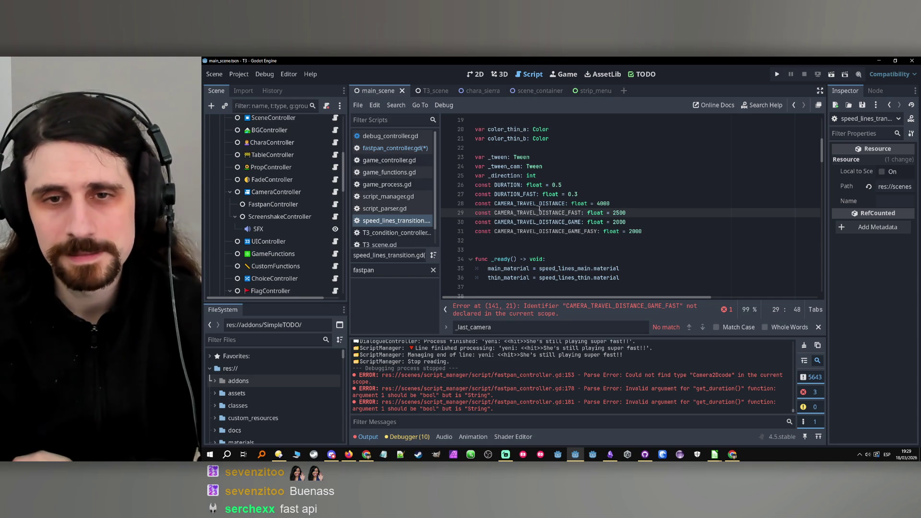
{"action": "left_click", "coordinate": [596, 231]}
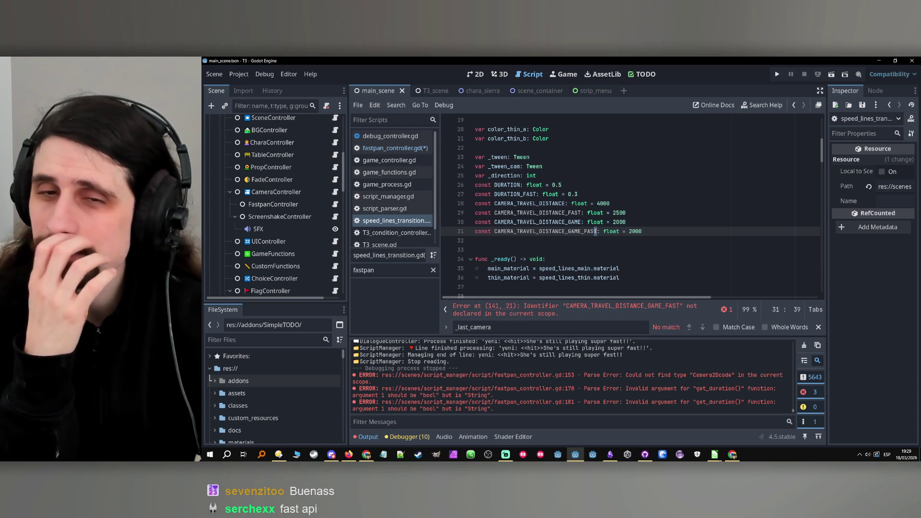
{"action": "key", "text": "Caps_Lock"}
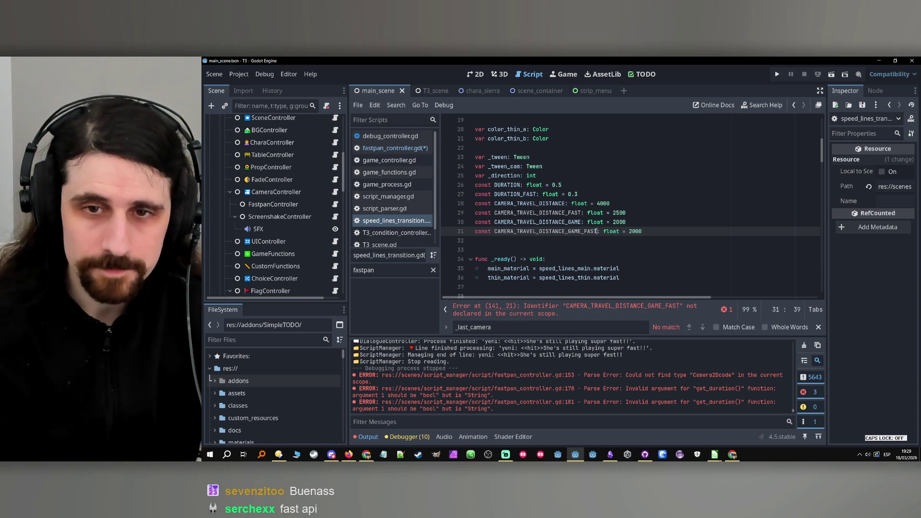
Raise CAMERA_TRAVEL_DISTANCE_GAME on line 30 to 3000 and save the script
{"action": "left_click", "coordinate": [619, 204]}
{"action": "left_click", "coordinate": [644, 222]}
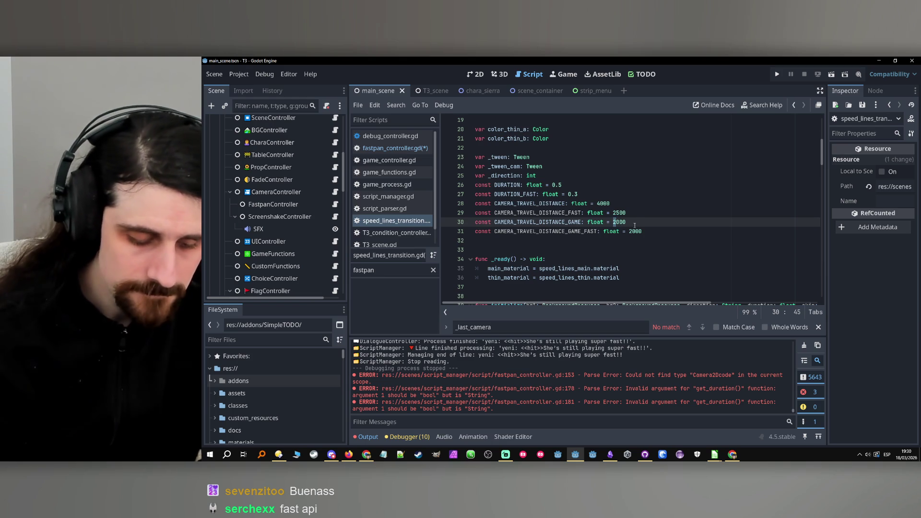
{"action": "type", "text": "3"}
{"action": "key", "text": "Up"}
{"action": "key", "text": "End"}
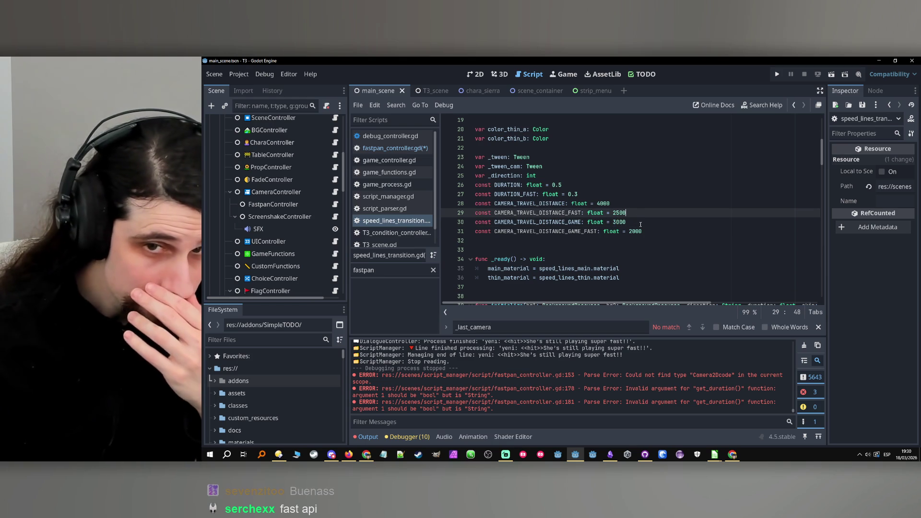
{"action": "key", "text": "Down"}
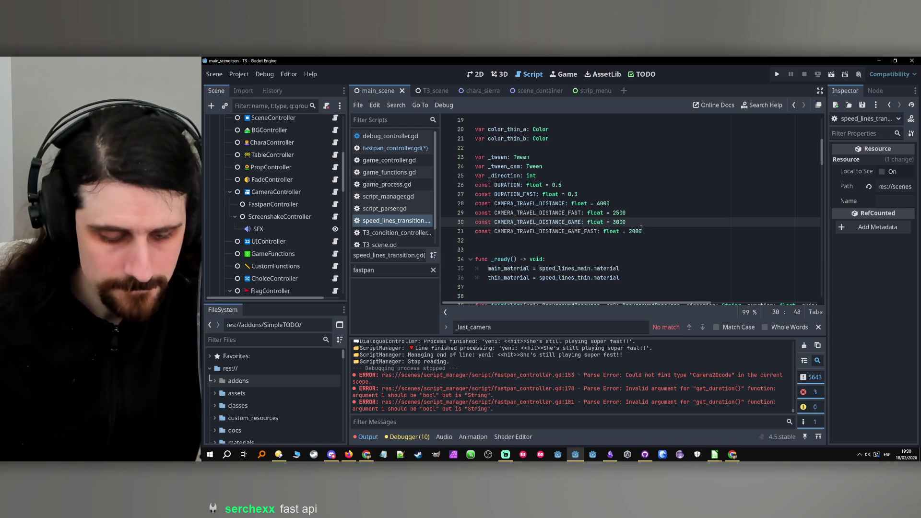
{"action": "key", "text": "ctrl+s"}
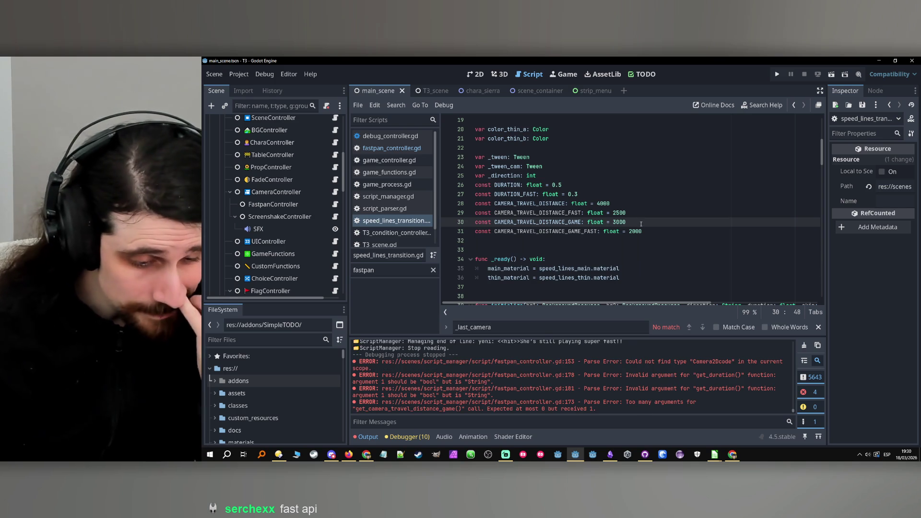
Review the 2500, 3000 and 2000 distance values, then run the project
{"action": "scroll", "coordinate": [650, 219], "scroll_direction": "down", "scroll_amount": 2}
{"action": "scroll", "coordinate": [651, 218], "scroll_direction": "up", "scroll_amount": 2}
{"action": "left_click", "coordinate": [650, 214]}
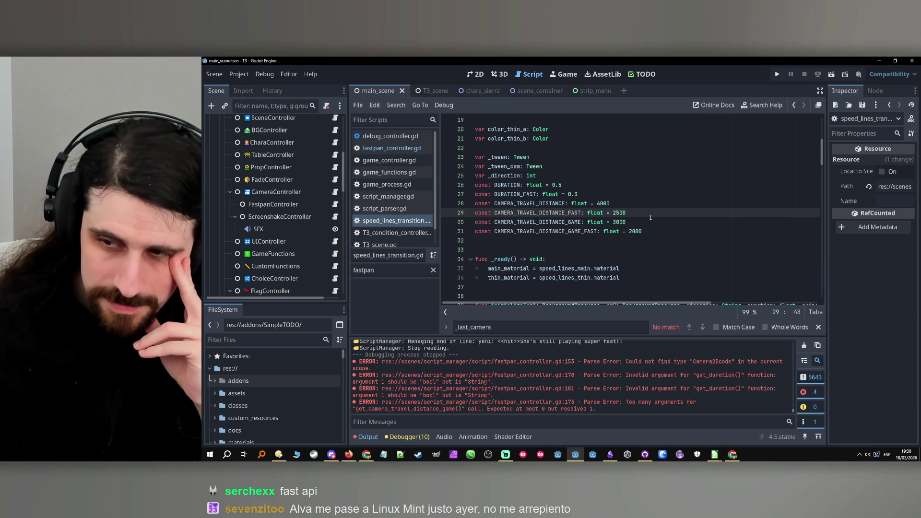
{"action": "left_click", "coordinate": [646, 223]}
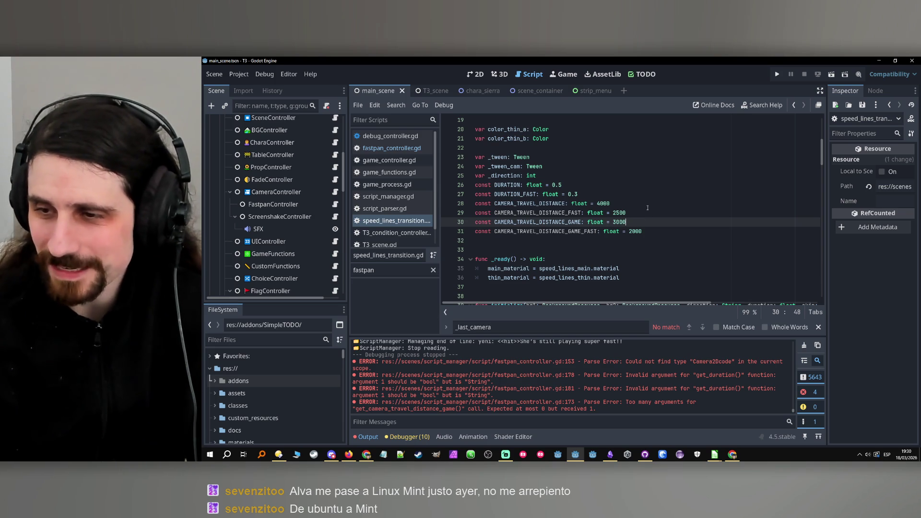
{"action": "left_click", "coordinate": [652, 230]}
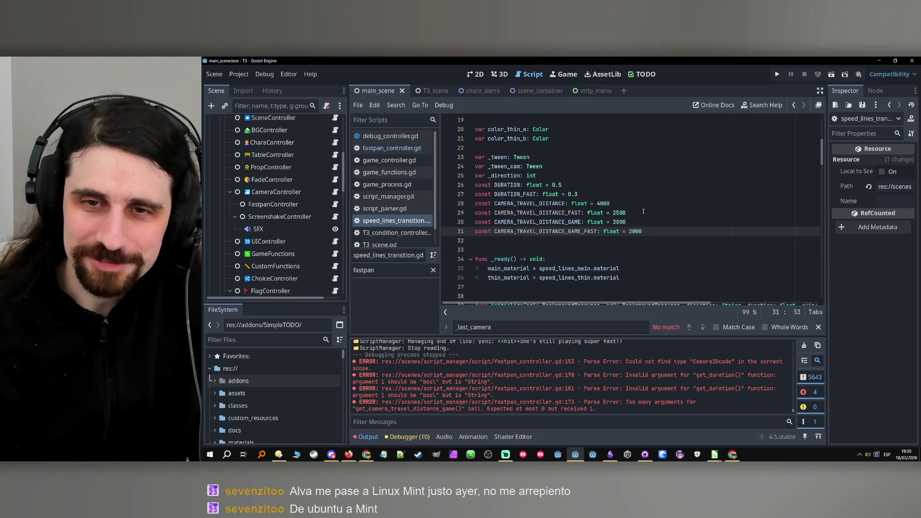
{"action": "left_click", "coordinate": [644, 211]}
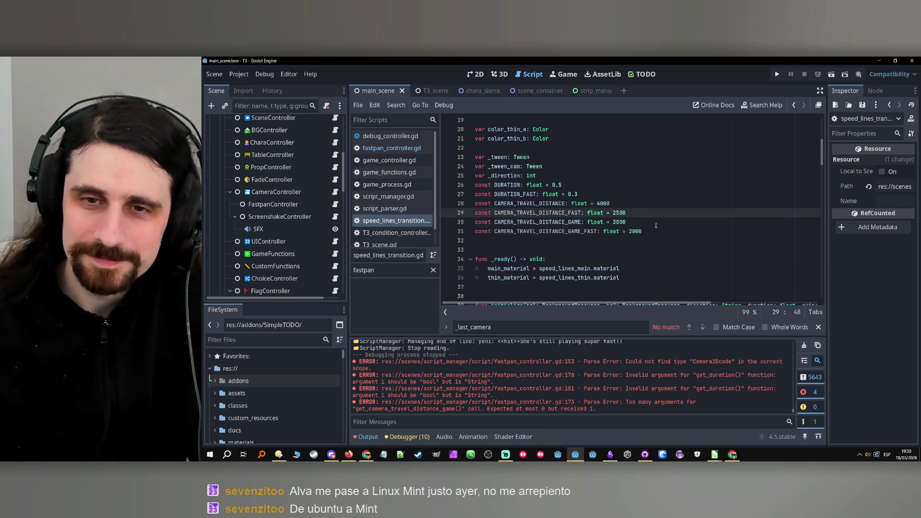
{"action": "left_click", "coordinate": [659, 231]}
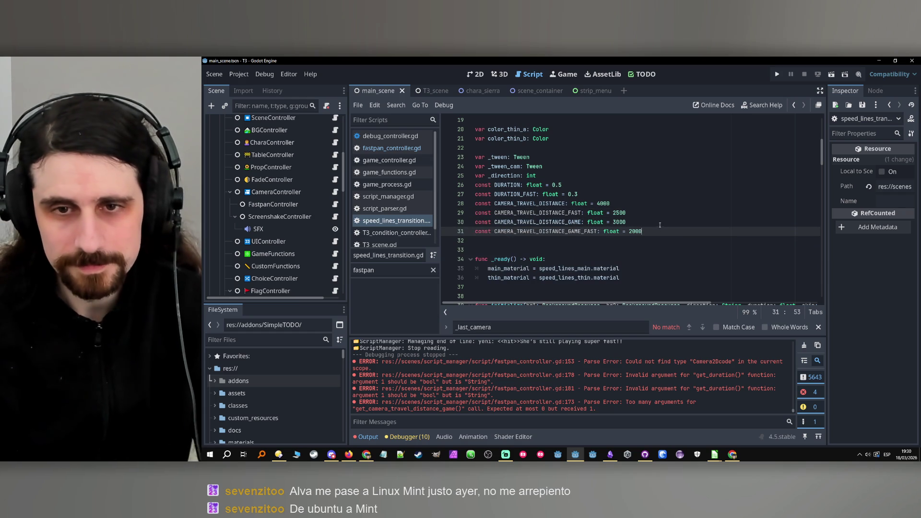
{"action": "left_click", "coordinate": [777, 74]}
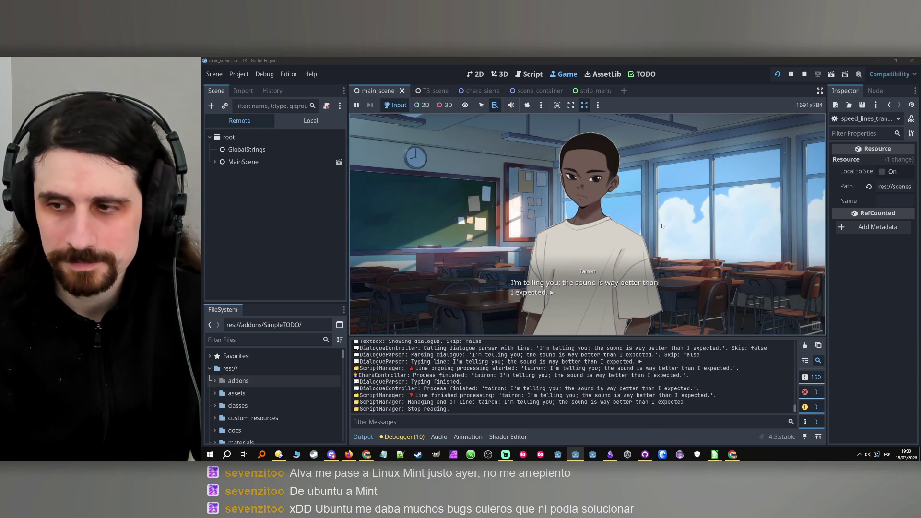
Advance the dialogue from the classroom through the hallway to the tic-tac-toe board, then stop the game
{"action": "left_click", "coordinate": [658, 227]}
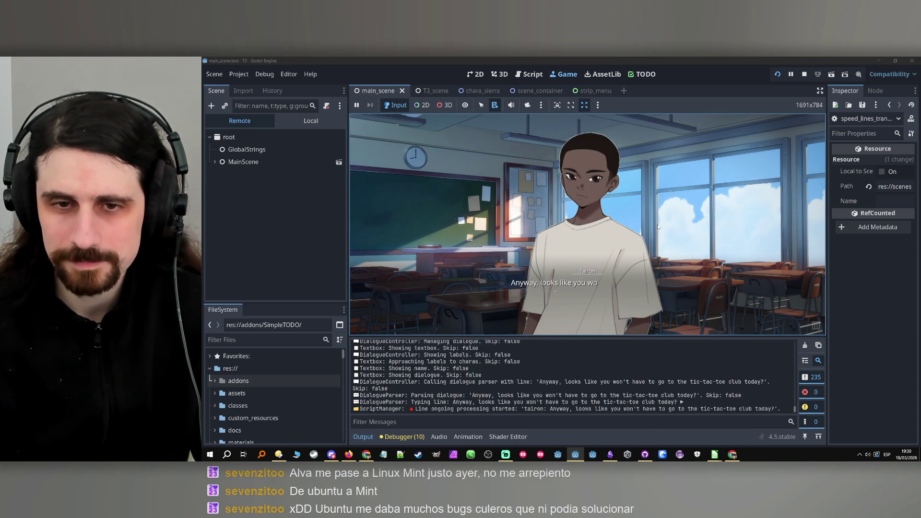
{"action": "left_click", "coordinate": [659, 236]}
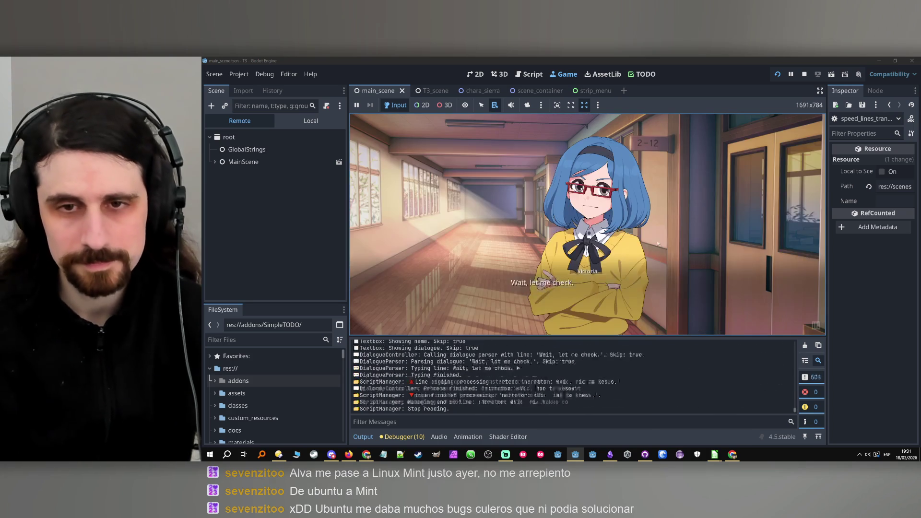
{"action": "left_click", "coordinate": [660, 247]}
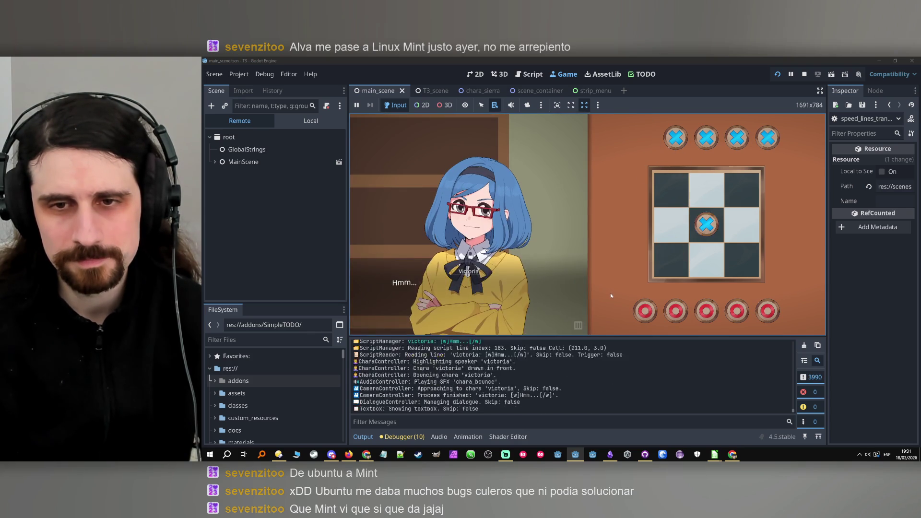
{"action": "left_click", "coordinate": [807, 80]}
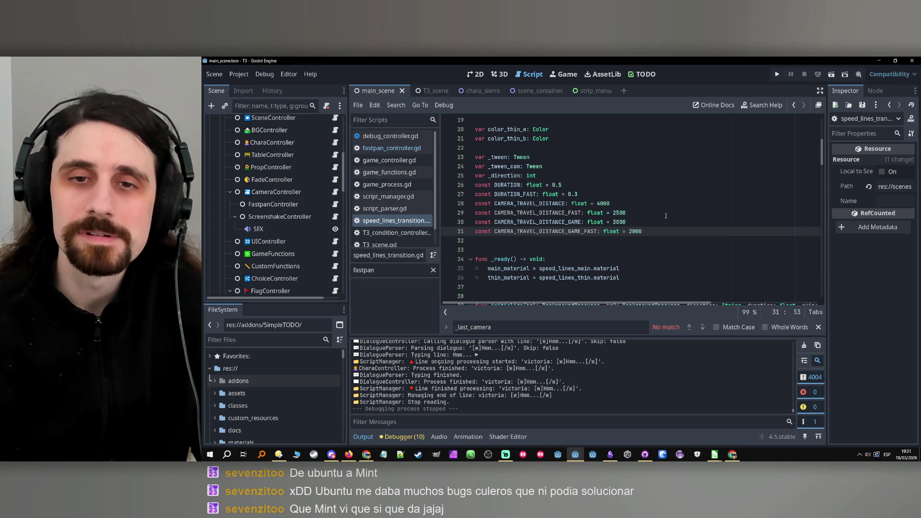
Scroll through speed_lines_transition.gd to review the camera travel distance constants
{"action": "left_click", "coordinate": [663, 225]}
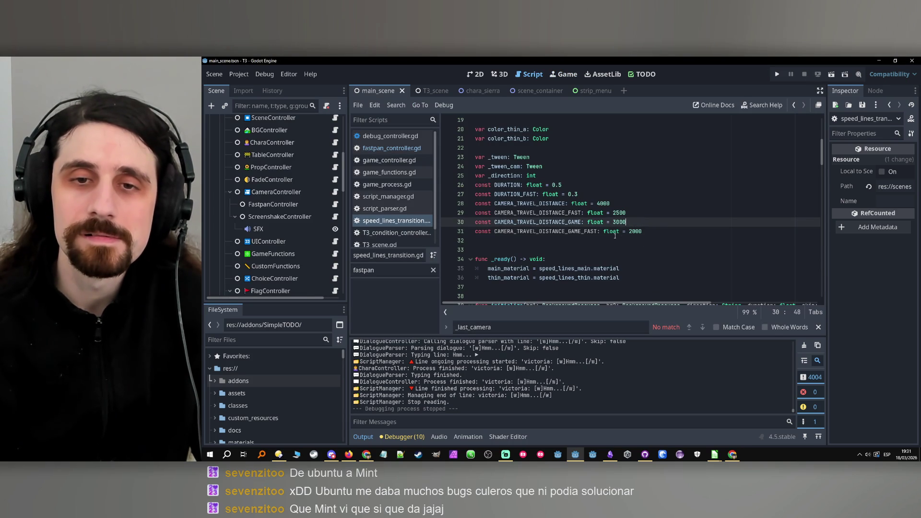
{"action": "left_click", "coordinate": [515, 326]}
{"action": "scroll", "coordinate": [587, 259], "scroll_direction": "down", "scroll_amount": 19}
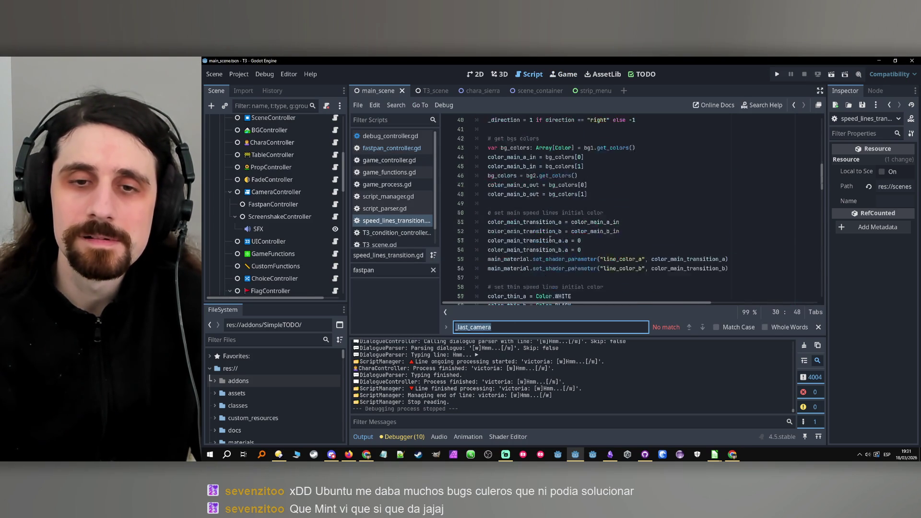
{"action": "scroll", "coordinate": [587, 259], "scroll_direction": "down", "scroll_amount": 11}
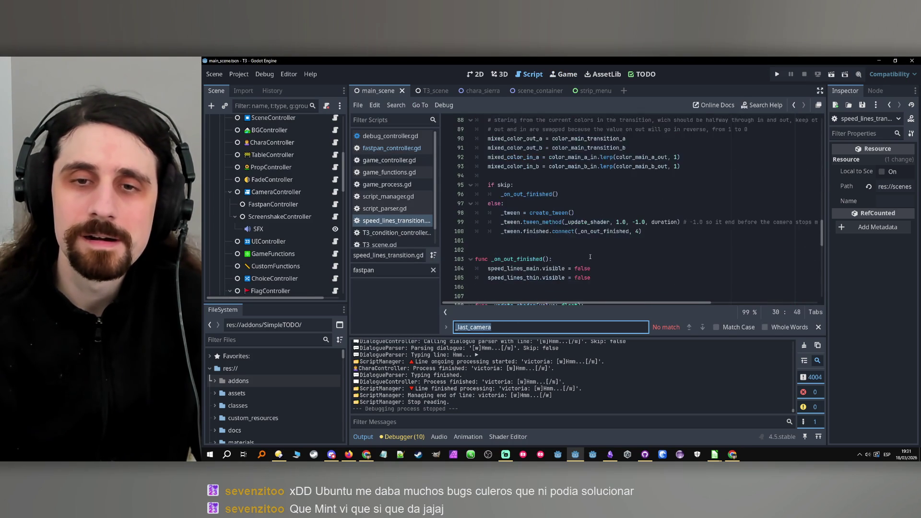
{"action": "scroll", "coordinate": [592, 257], "scroll_direction": "down", "scroll_amount": 4}
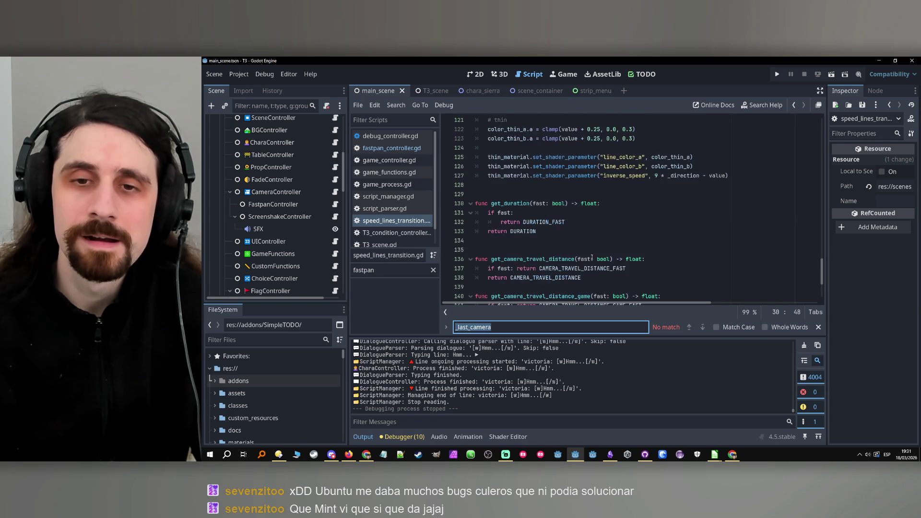
{"action": "scroll", "coordinate": [592, 257], "scroll_direction": "down", "scroll_amount": 4}
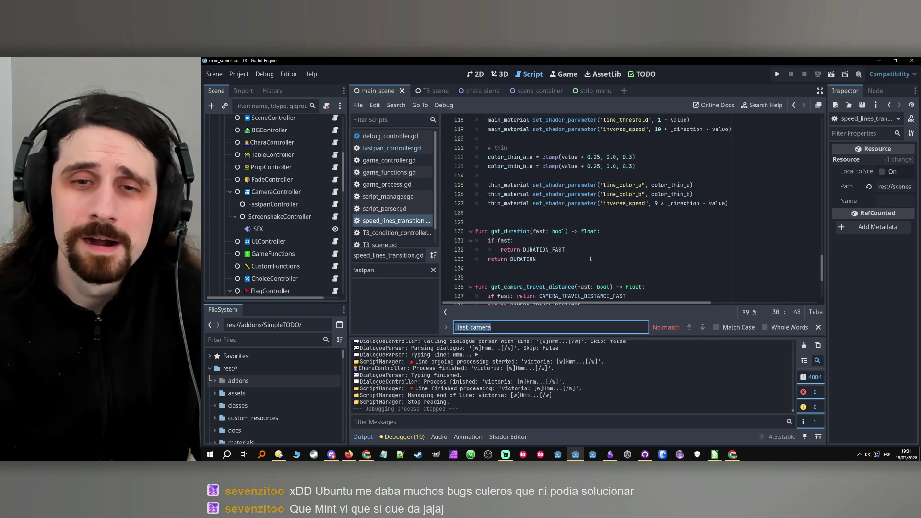
{"action": "scroll", "coordinate": [589, 258], "scroll_direction": "up", "scroll_amount": 20}
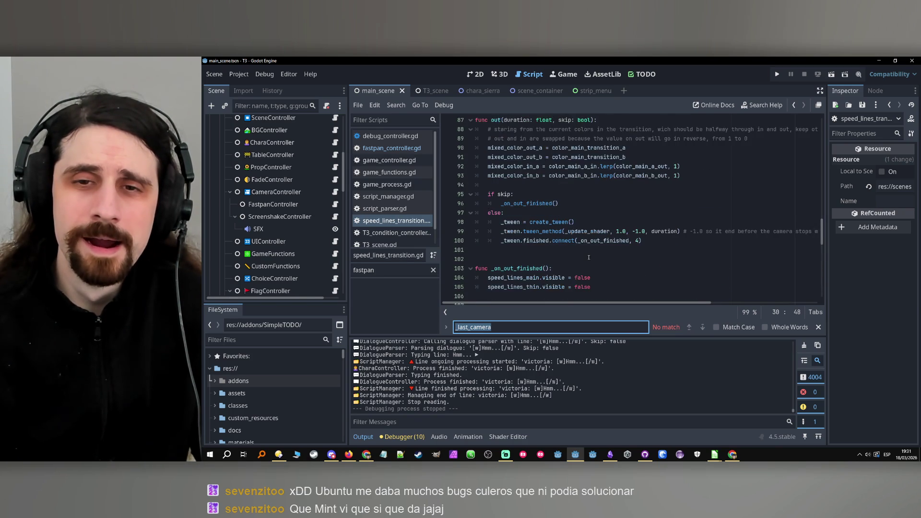
{"action": "scroll", "coordinate": [515, 239], "scroll_direction": "up", "scroll_amount": 9}
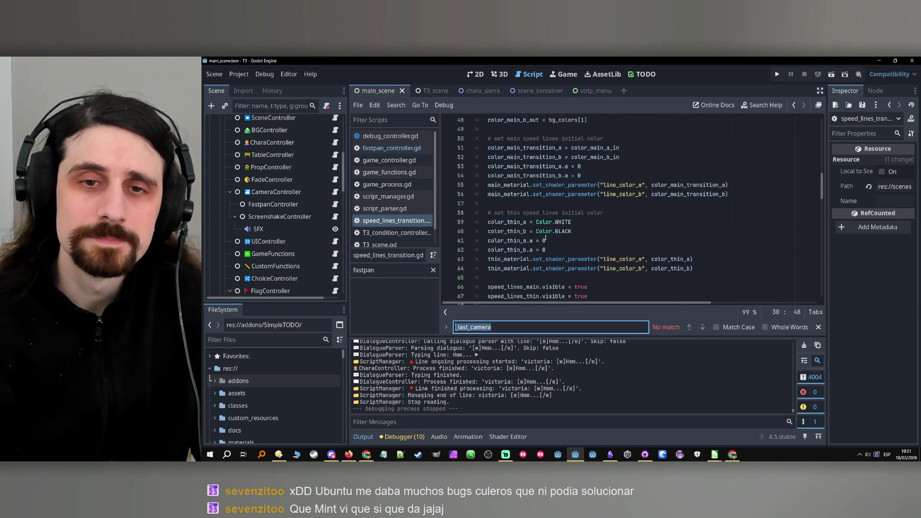
Return to fastpan_controller.gd and inspect the camera_travel_distance assignment on line 173
{"action": "left_click", "coordinate": [335, 206]}
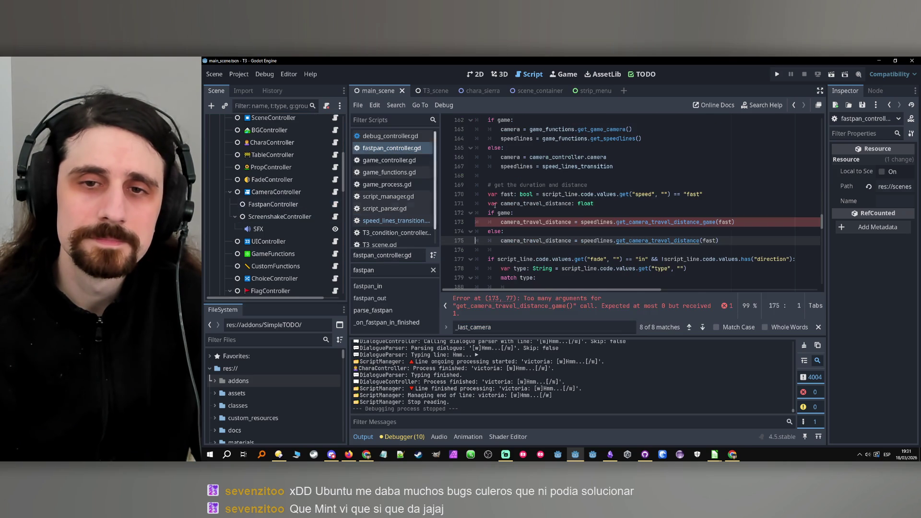
{"action": "double_click", "coordinate": [555, 223]}
{"action": "scroll", "coordinate": [571, 220], "scroll_direction": "down", "scroll_amount": 2}
{"action": "scroll", "coordinate": [586, 223], "scroll_direction": "up", "scroll_amount": 2}
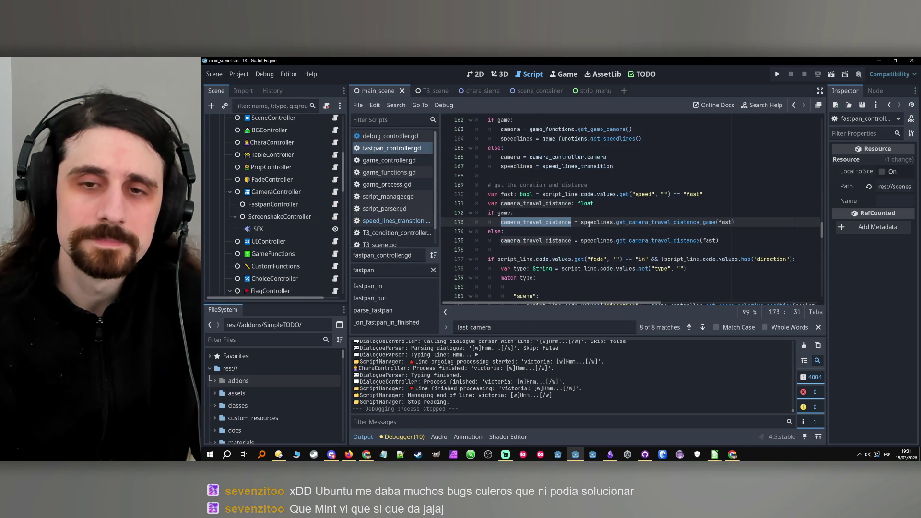
{"action": "key", "text": "Up"}
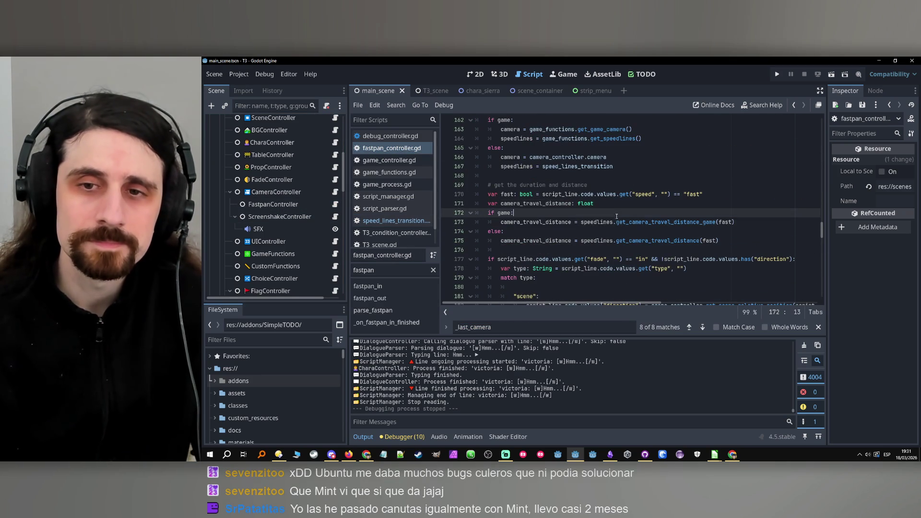
Check CAMERA_TRAVEL_DISTANCE_GAME_FAST and CAMERA_TRAVEL_DISTANCE_GAME in get_camera_travel_distance_game, then navigate back to line 173
{"action": "left_click", "coordinate": [643, 223], "text": "ctrl"}
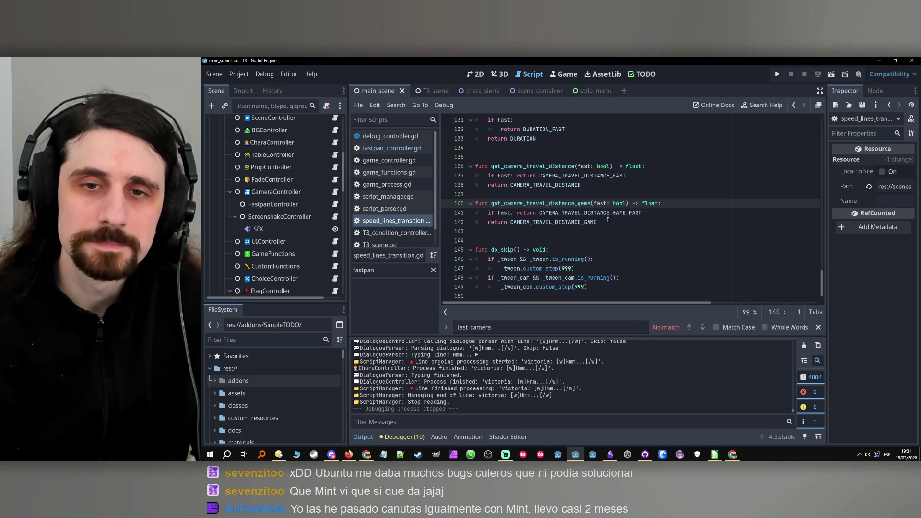
{"action": "double_click", "coordinate": [637, 216]}
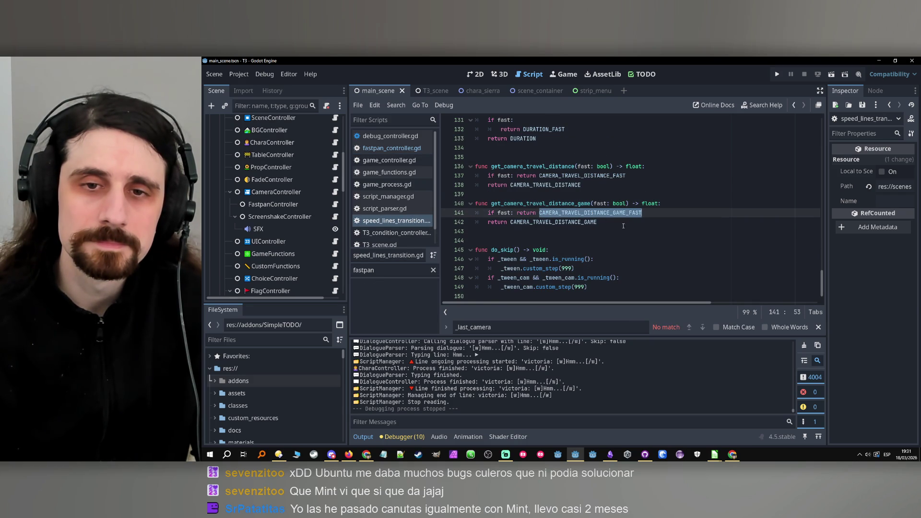
{"action": "double_click", "coordinate": [576, 223]}
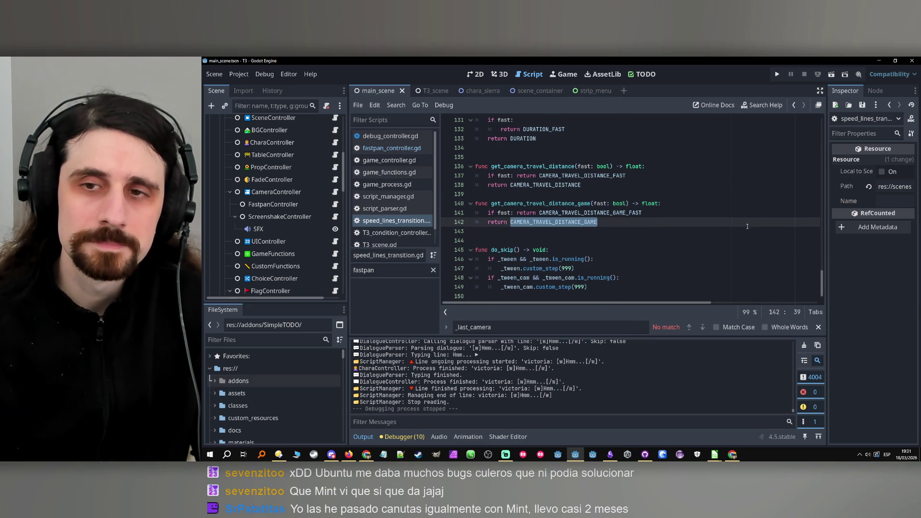
{"action": "scroll", "coordinate": [747, 226], "scroll_direction": "up", "scroll_amount": 20}
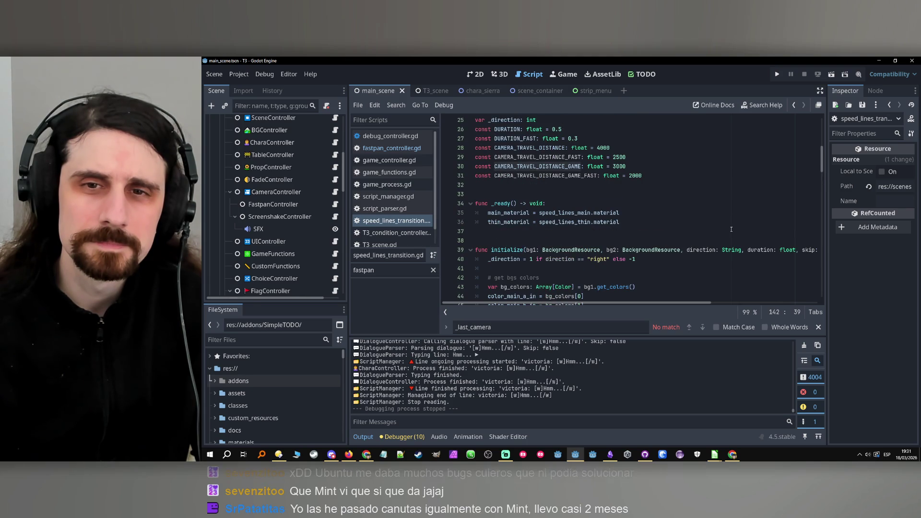
{"action": "scroll", "coordinate": [731, 228], "scroll_direction": "down", "scroll_amount": 20}
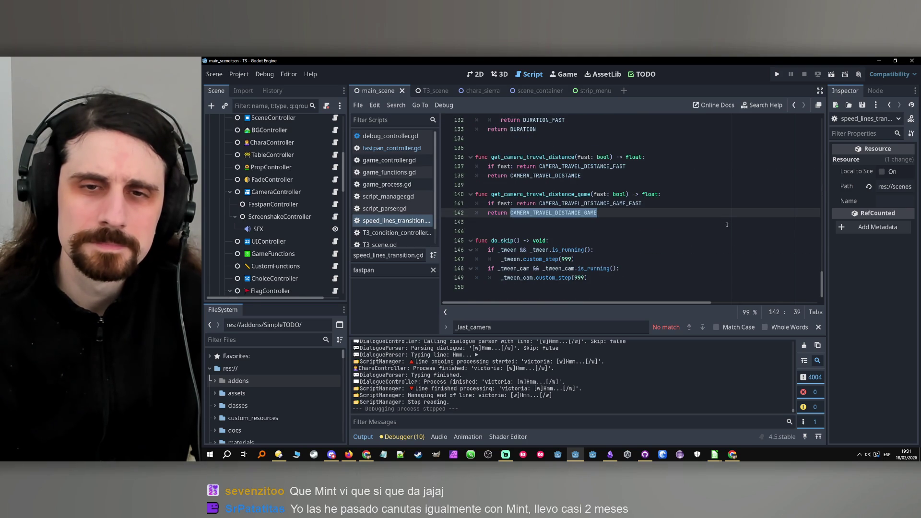
{"action": "left_click", "coordinate": [796, 106]}
{"action": "left_click", "coordinate": [796, 106]}
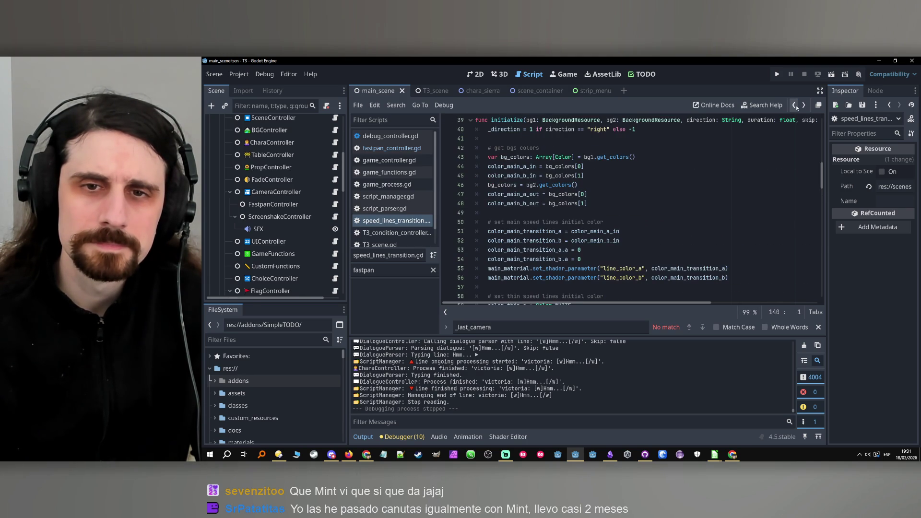
{"action": "left_click", "coordinate": [795, 106]}
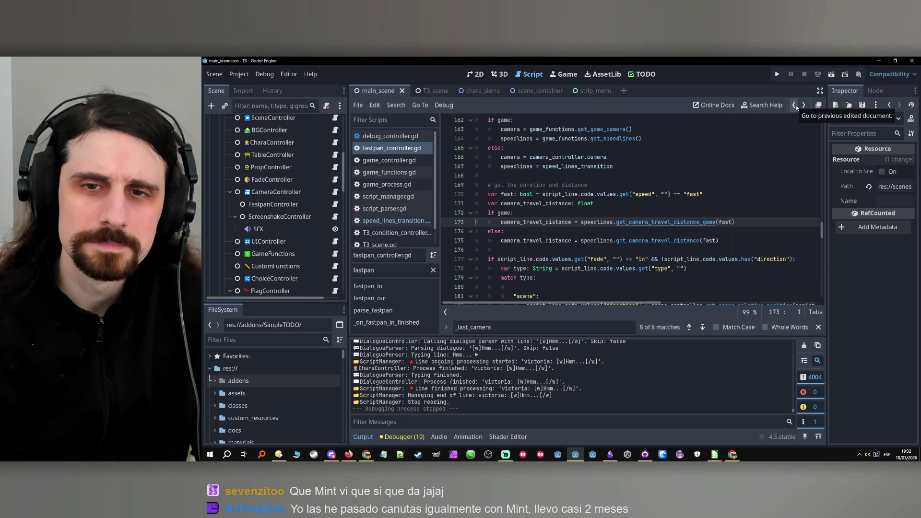
Go back to fastpan_controller.gd and find the fast flag line near line 170
{"action": "left_click", "coordinate": [796, 106]}
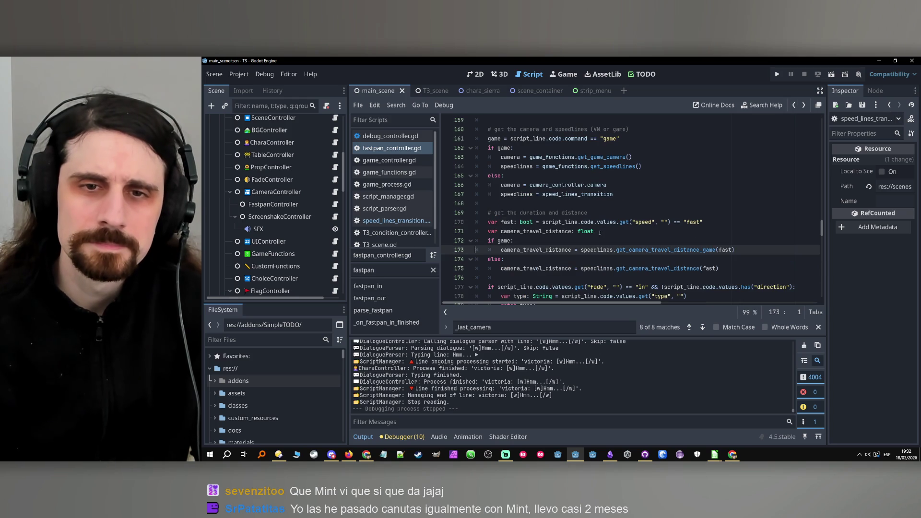
{"action": "left_click", "coordinate": [570, 237]}
{"action": "scroll", "coordinate": [562, 238], "scroll_direction": "down", "scroll_amount": 2}
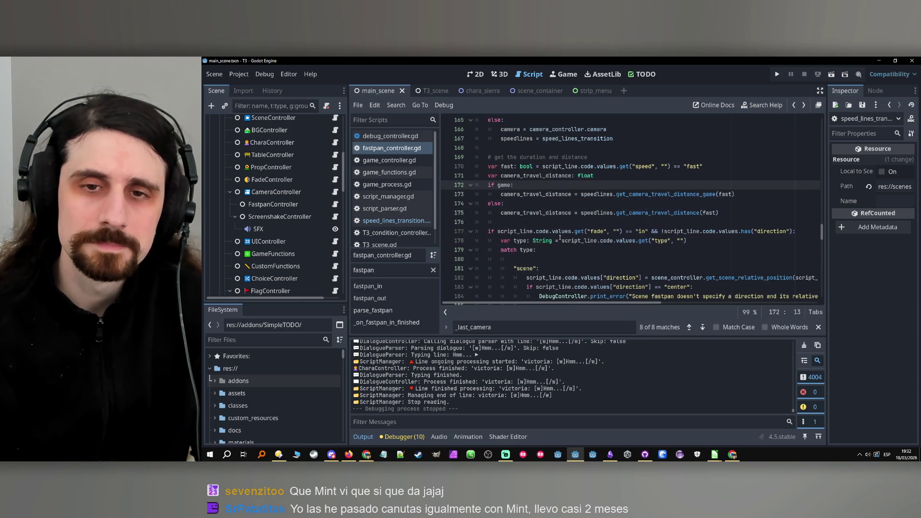
{"action": "left_click", "coordinate": [553, 197]}
{"action": "scroll", "coordinate": [554, 197], "scroll_direction": "up", "scroll_amount": 3}
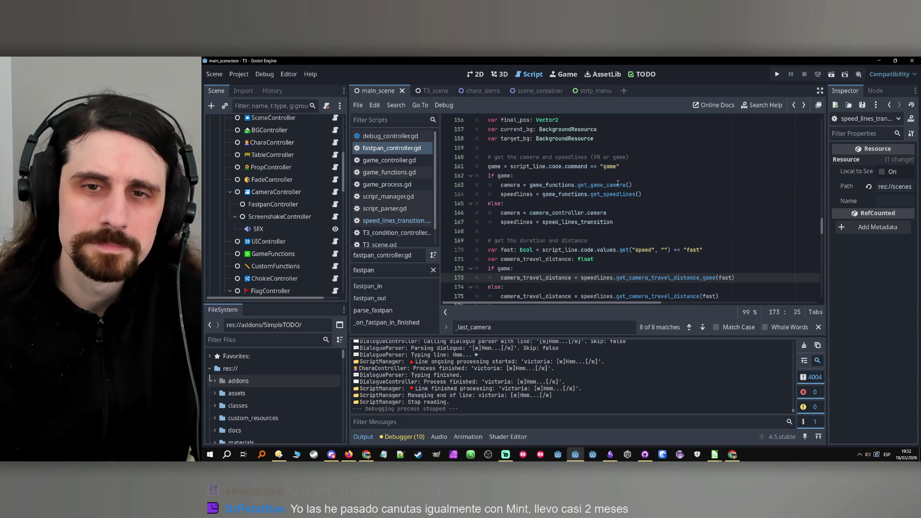
{"action": "scroll", "coordinate": [509, 238], "scroll_direction": "down", "scroll_amount": 1}
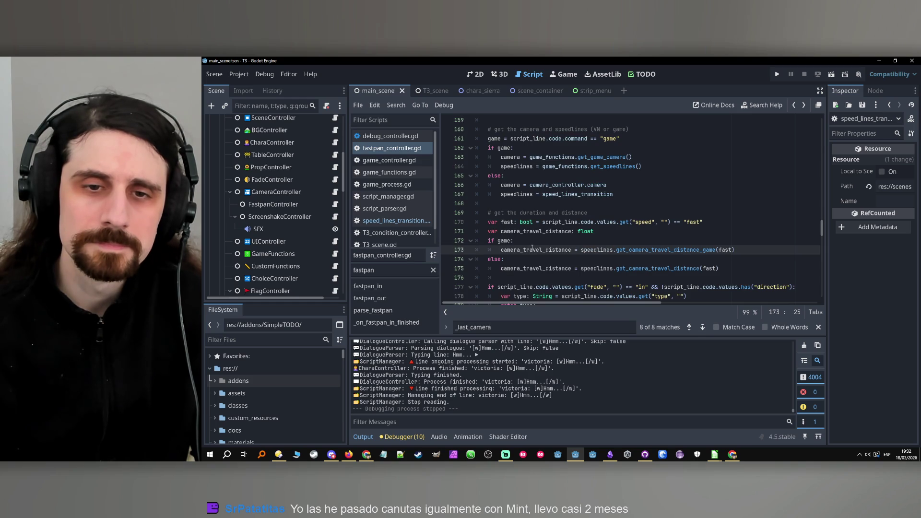
{"action": "left_click", "coordinate": [596, 232]}
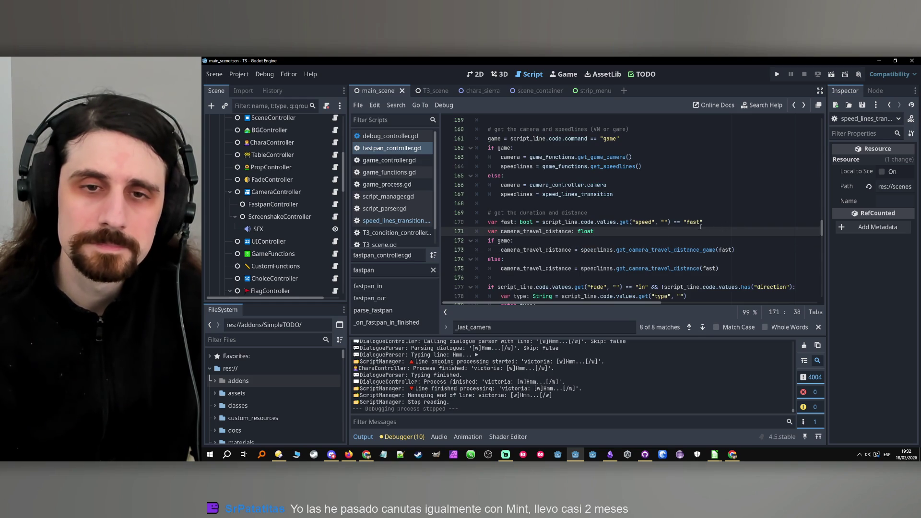
{"action": "left_click", "coordinate": [730, 224]}
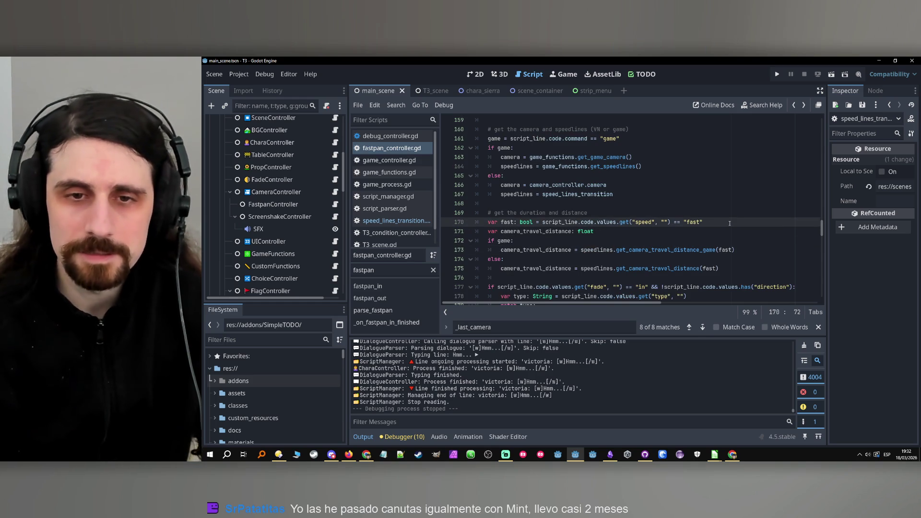
Insert 'duration = speedlines.get_duration(fast)' below the fast flag and save the script
{"action": "key", "text": "Return"}
{"action": "type", "text": "dura"}
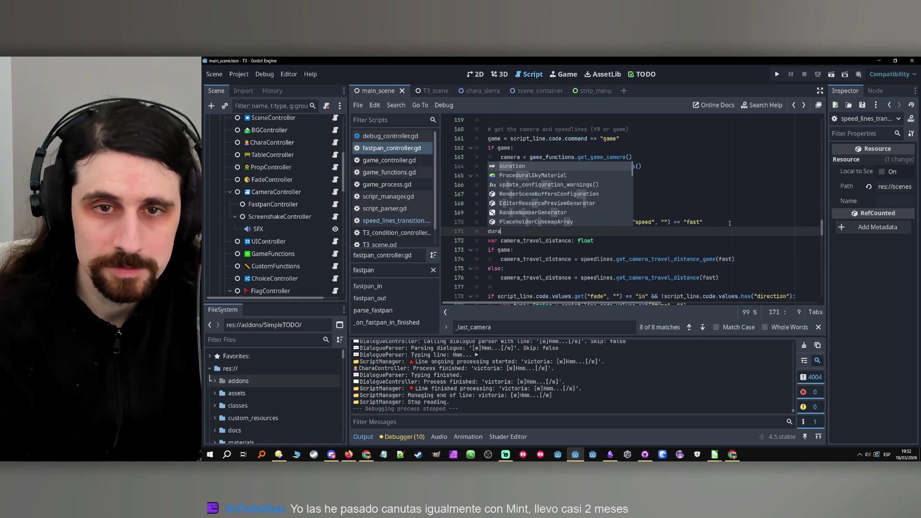
{"action": "type", "text": "tion ="}
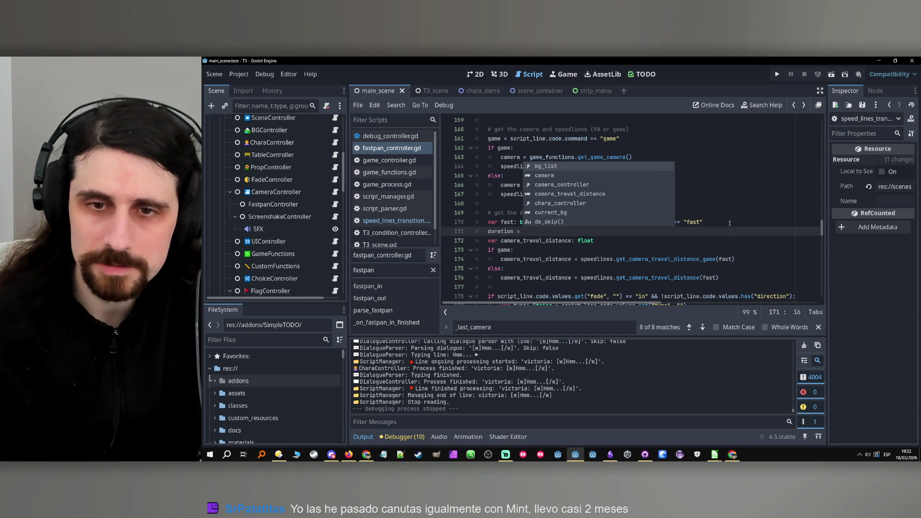
{"action": "double_click", "coordinate": [613, 259]}
{"action": "left_click", "coordinate": [576, 234]}
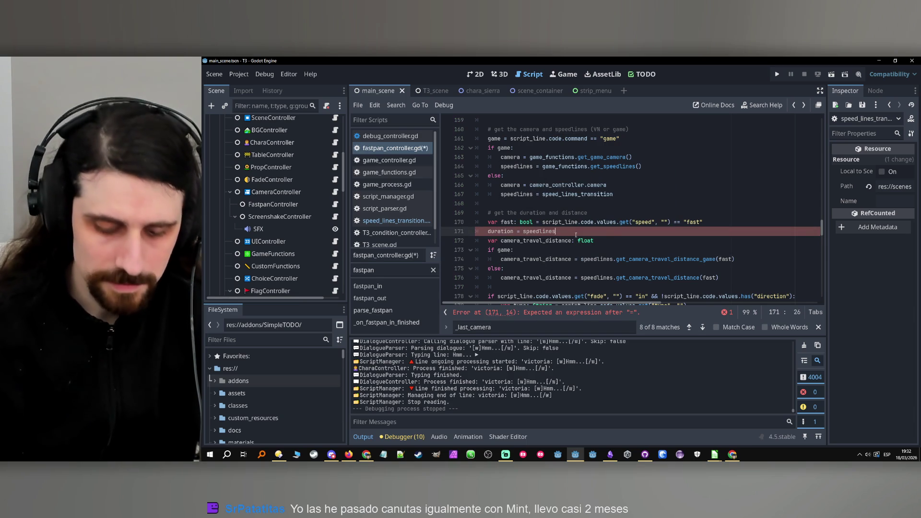
{"action": "type", "text": ".get_d"}
{"action": "key", "text": "Return"}
{"action": "type", "text": "fas"}
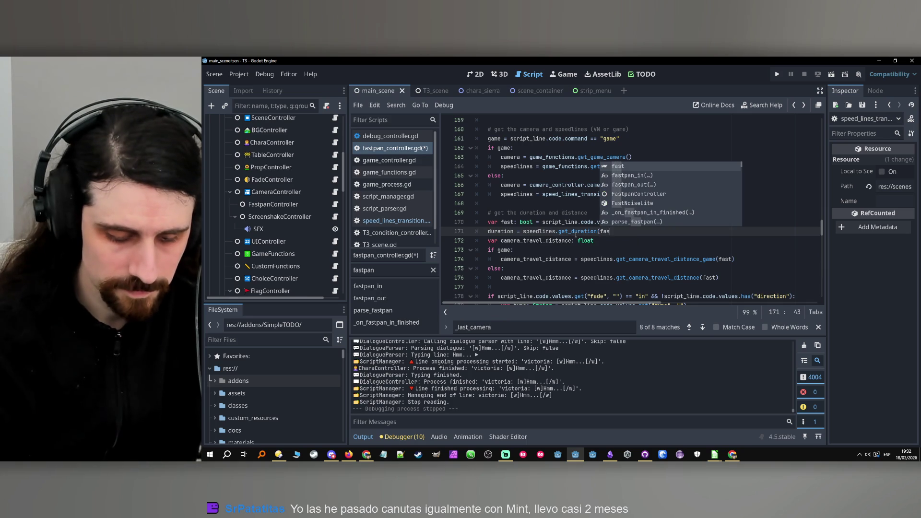
{"action": "type", "text": "t)"}
{"action": "key", "text": "ctrl+s"}
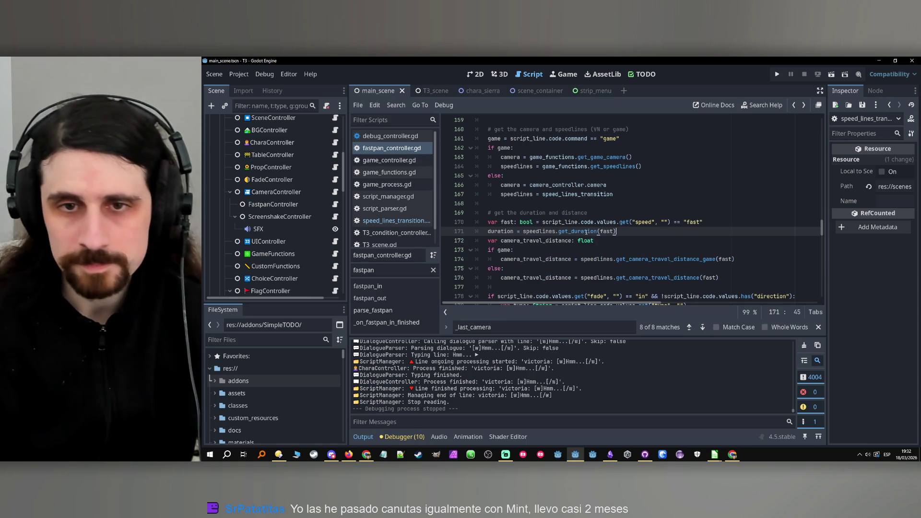
Run the project, advance the dialogue through the board match and fastpan, then stop it
{"action": "left_click", "coordinate": [777, 74]}
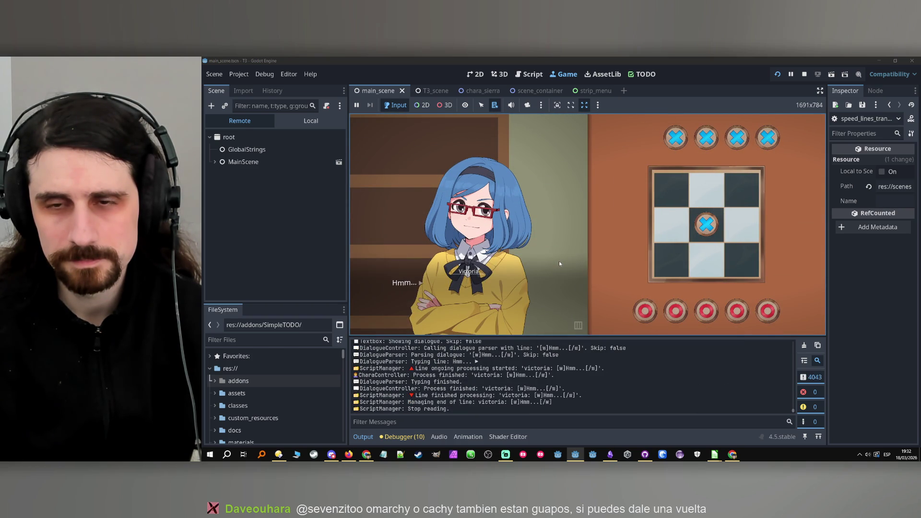
{"action": "left_click", "coordinate": [559, 262]}
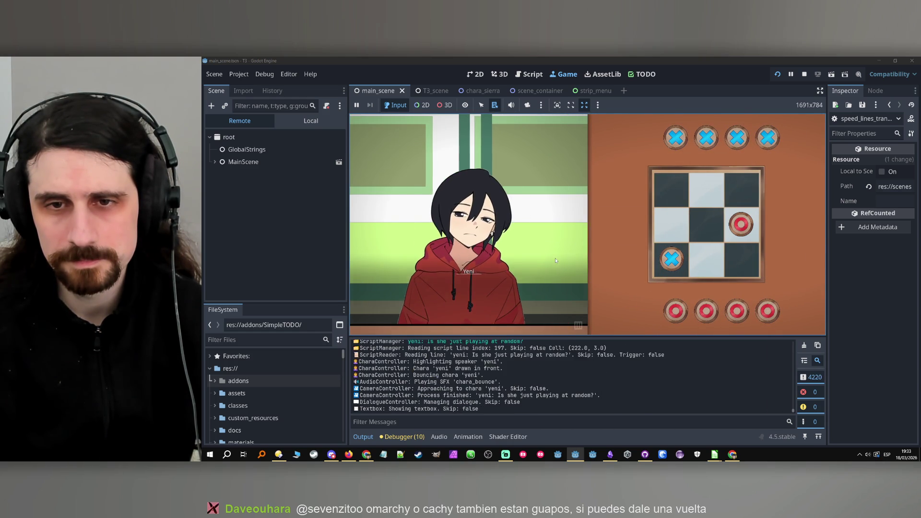
{"action": "left_click", "coordinate": [555, 260]}
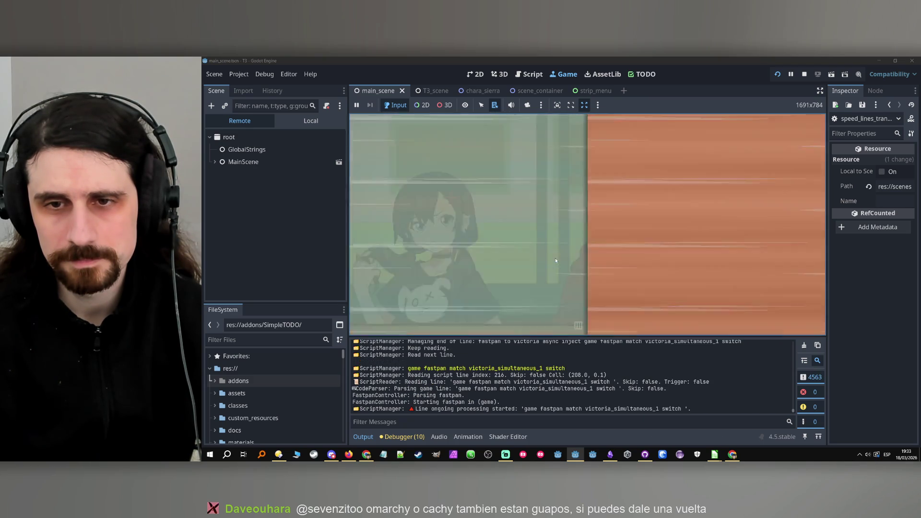
{"action": "left_click", "coordinate": [554, 259]}
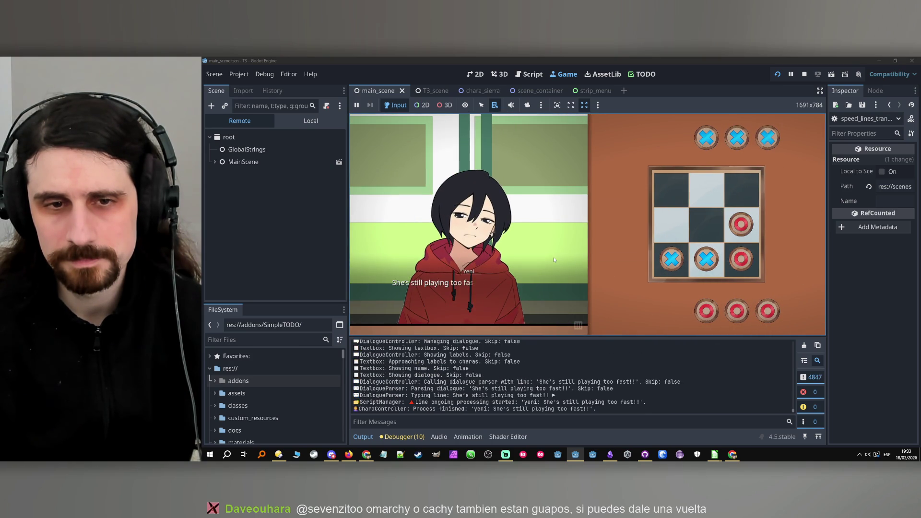
{"action": "left_click", "coordinate": [554, 259]}
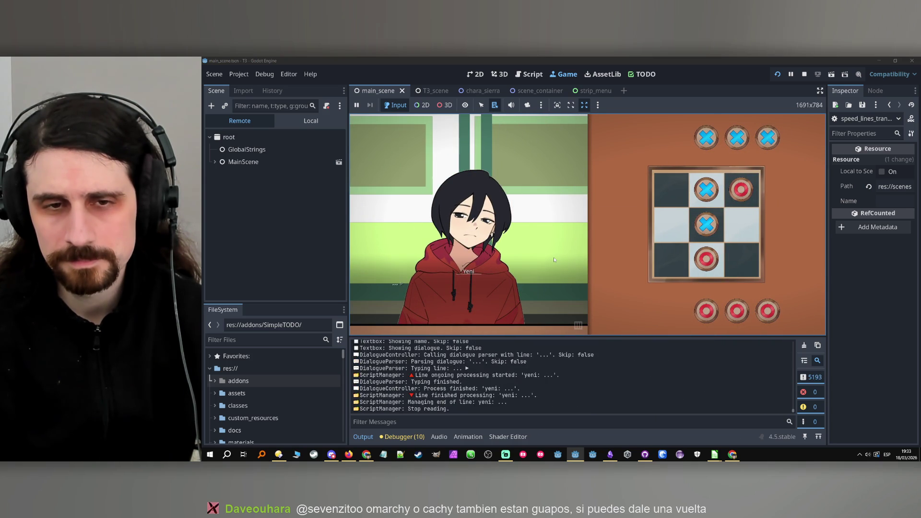
{"action": "left_click", "coordinate": [554, 260]}
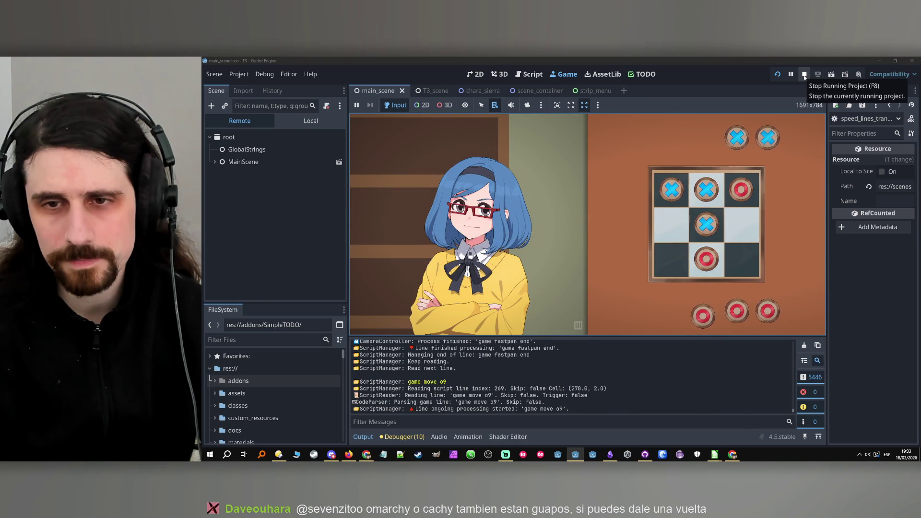
{"action": "left_click", "coordinate": [805, 75]}
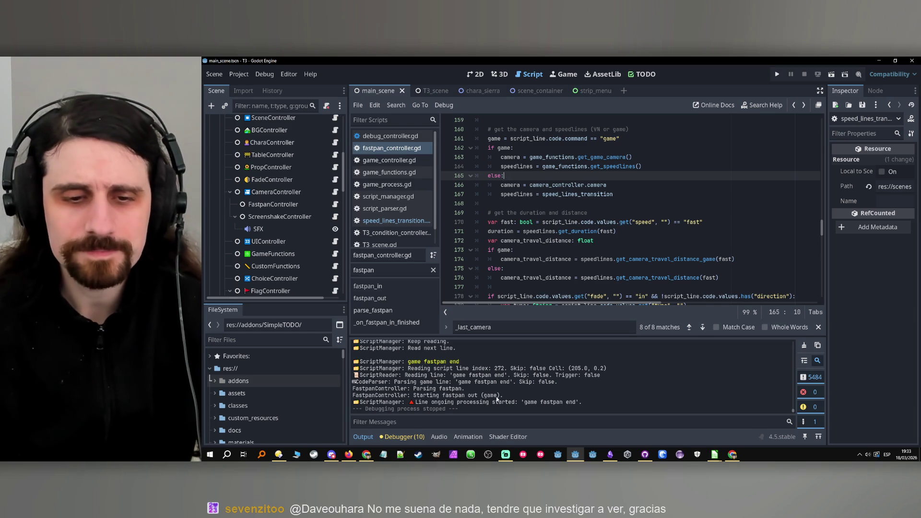
Check the speedlines type, then bring GitHub Desktop forward showing the T3 repository's 8 changed files
{"action": "mouse_move", "coordinate": [582, 279]}
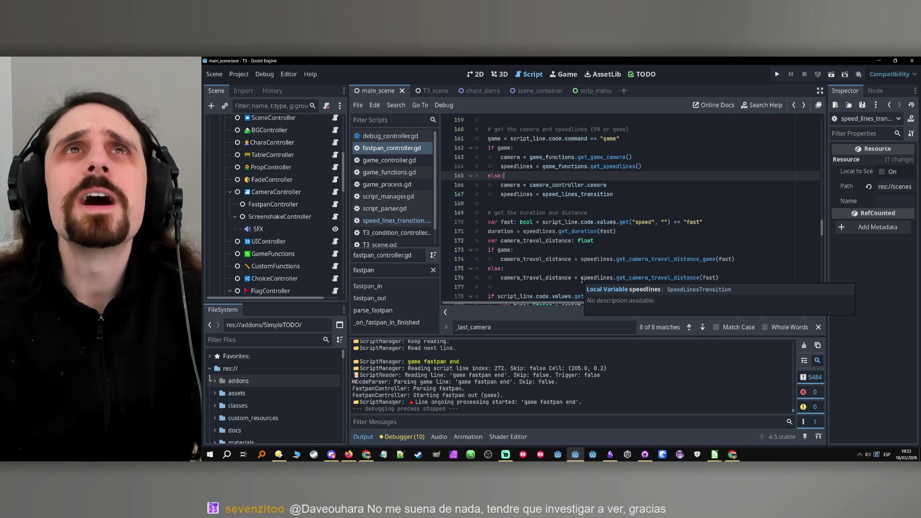
{"action": "left_click", "coordinate": [646, 455]}
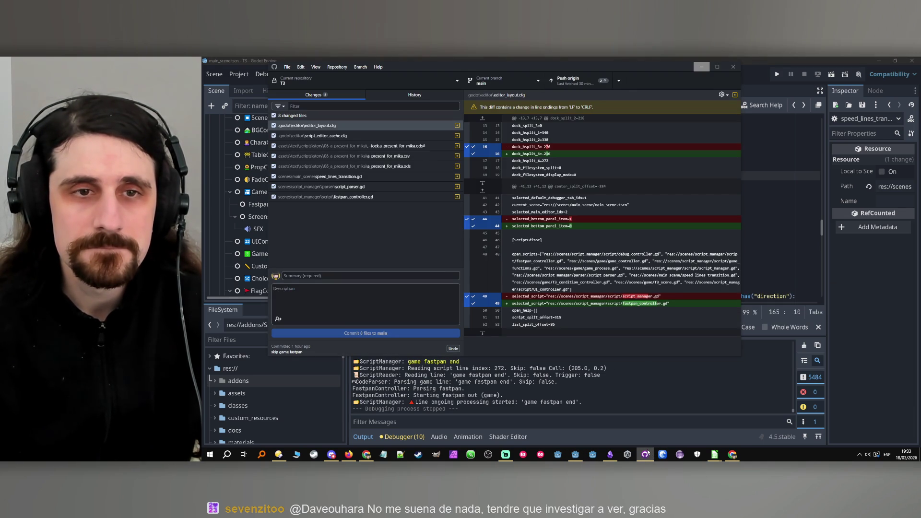
Minimise GitHub Desktop and return to _get_parameters around line 164 in fastpan_controller.gd
{"action": "left_click", "coordinate": [646, 454]}
{"action": "left_click", "coordinate": [643, 166]}
{"action": "scroll", "coordinate": [690, 252], "scroll_direction": "up", "scroll_amount": 6}
{"action": "scroll", "coordinate": [690, 252], "scroll_direction": "down", "scroll_amount": 3}
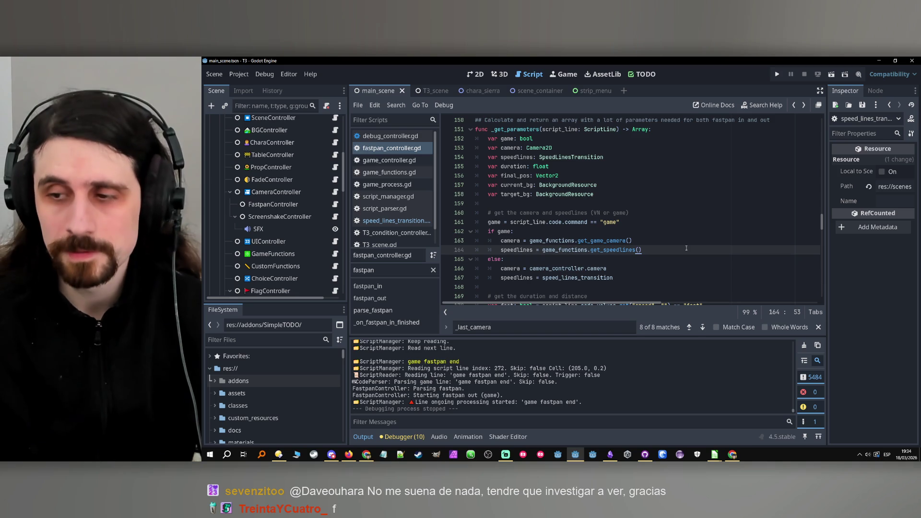
Undo the _last_camera refactor back to the _last_camera_game version, leaving one travel-distance error on line 178
{"action": "left_click", "coordinate": [673, 234]}
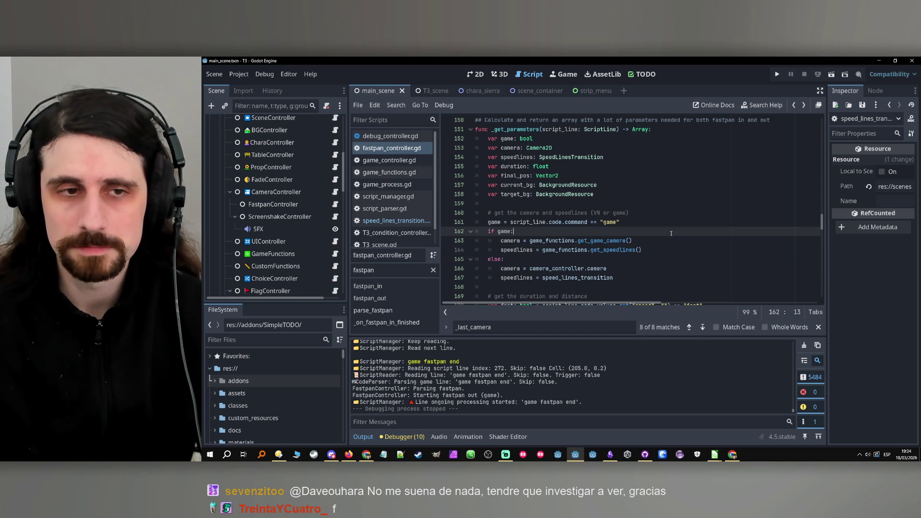
{"action": "key", "text": "shift+F3"}
{"action": "key", "text": "shift+F3"}
{"action": "key", "text": "shift+F3"}
{"action": "key", "text": "ctrl+z"}
{"action": "key", "text": "ctrl+z"}
{"action": "key", "text": "ctrl+z"}
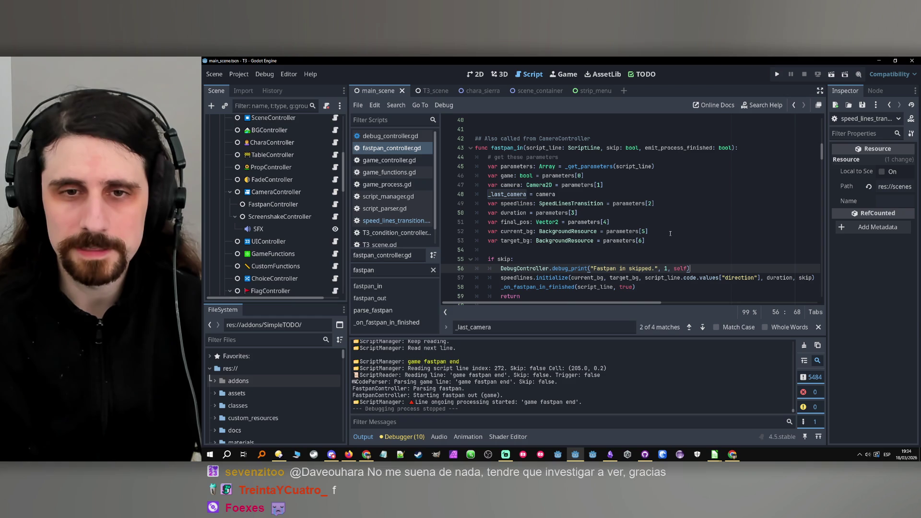
{"action": "key", "text": "ctrl+y"}
{"action": "key", "text": "ctrl+y"}
{"action": "key", "text": "ctrl+y"}
{"action": "key", "text": "ctrl+y"}
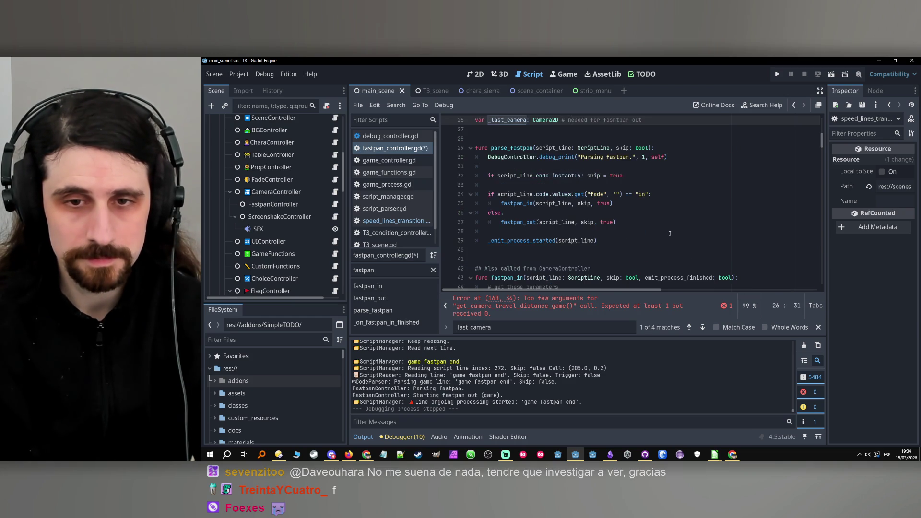
{"action": "key", "text": "ctrl+y"}
{"action": "key", "text": "ctrl+y"}
{"action": "key", "text": "ctrl+y"}
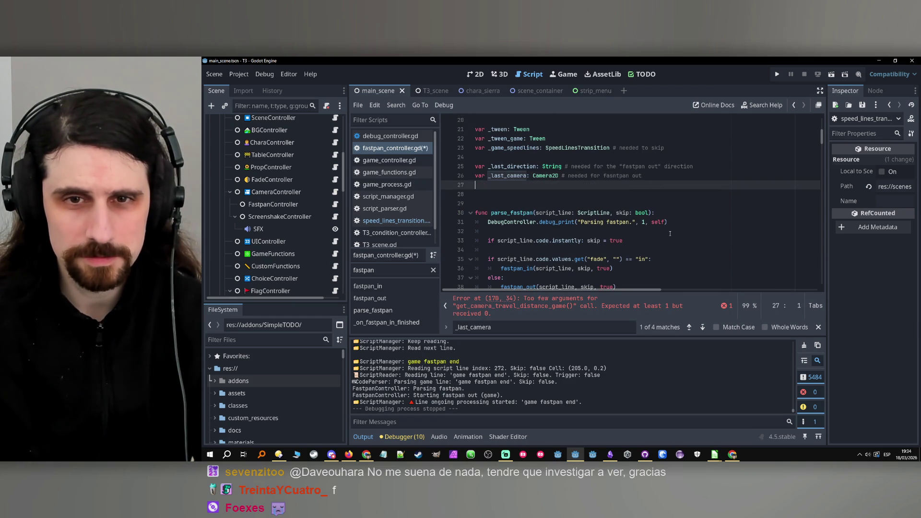
{"action": "key", "text": "ctrl+y"}
{"action": "key", "text": "ctrl+y"}
{"action": "key", "text": "ctrl+y"}
{"action": "key", "text": "ctrl+y"}
{"action": "key", "text": "ctrl+y"}
{"action": "key", "text": "ctrl+y"}
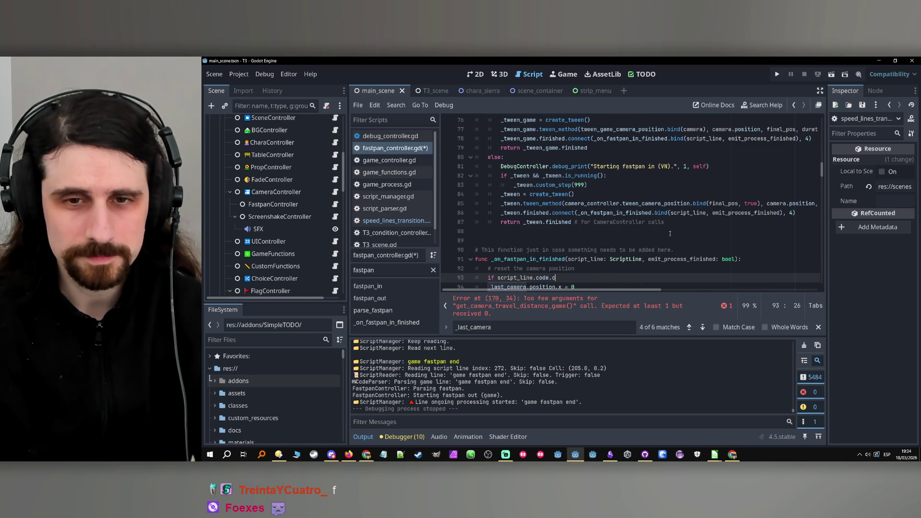
{"action": "key", "text": "ctrl+y"}
{"action": "key", "text": "ctrl+y"}
{"action": "key", "text": "ctrl+y"}
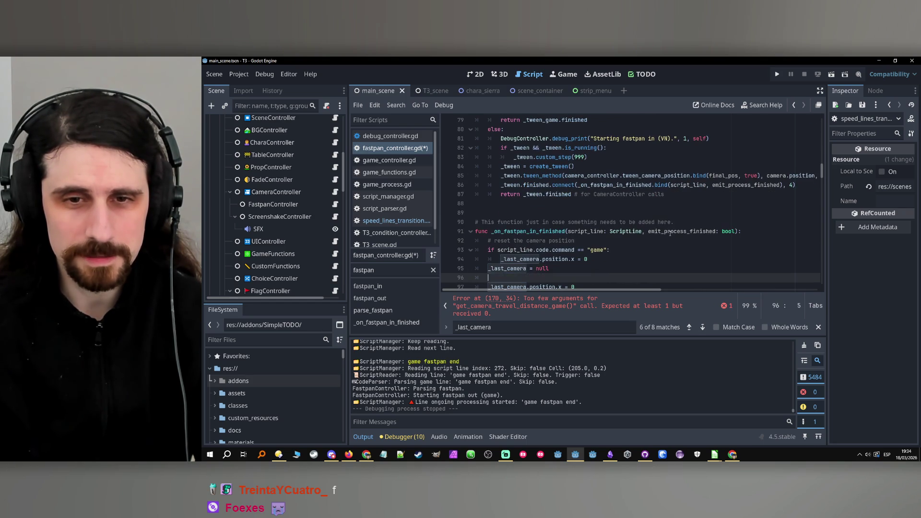
{"action": "key", "text": "ctrl+y"}
{"action": "key", "text": "ctrl+y"}
{"action": "key", "text": "ctrl+y"}
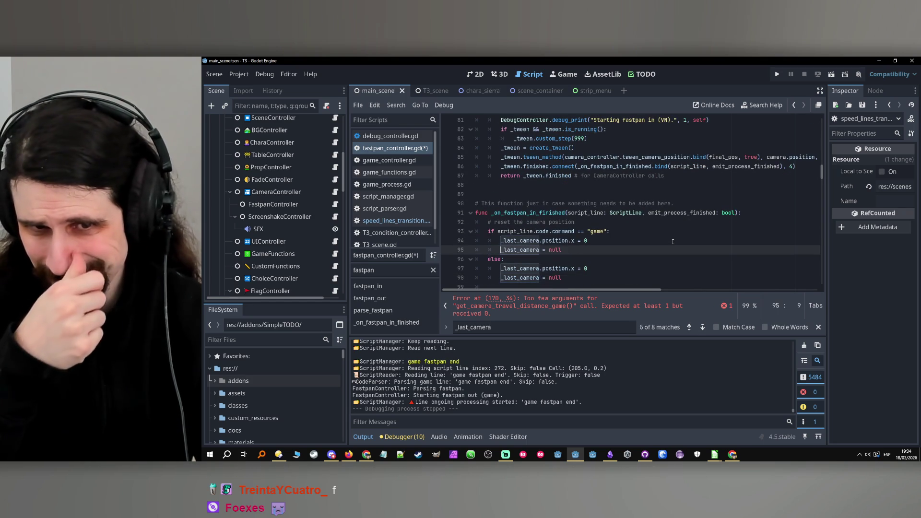
{"action": "key", "text": "ctrl+y"}
{"action": "key", "text": "ctrl+y"}
{"action": "key", "text": "ctrl+y"}
{"action": "key", "text": "ctrl+y"}
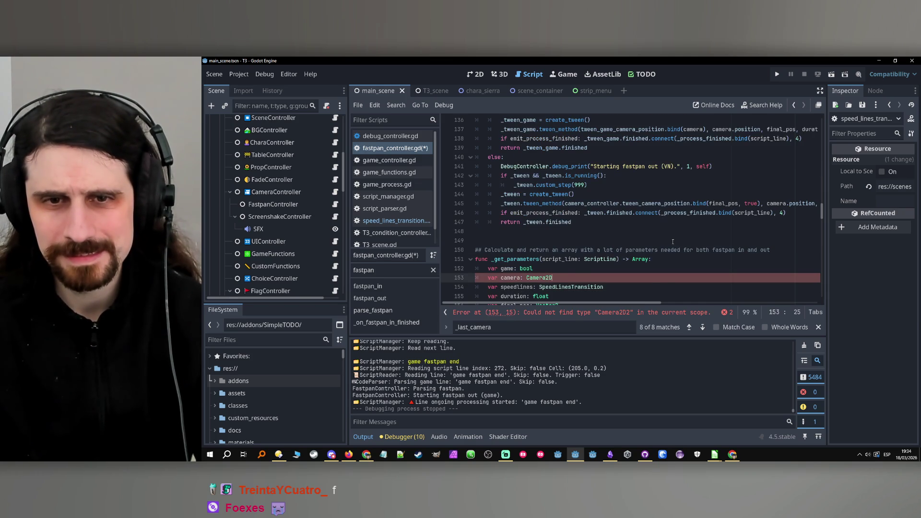
{"action": "key", "text": "ctrl+y"}
{"action": "key", "text": "ctrl+y"}
{"action": "key", "text": "ctrl+y"}
{"action": "key", "text": "ctrl+y"}
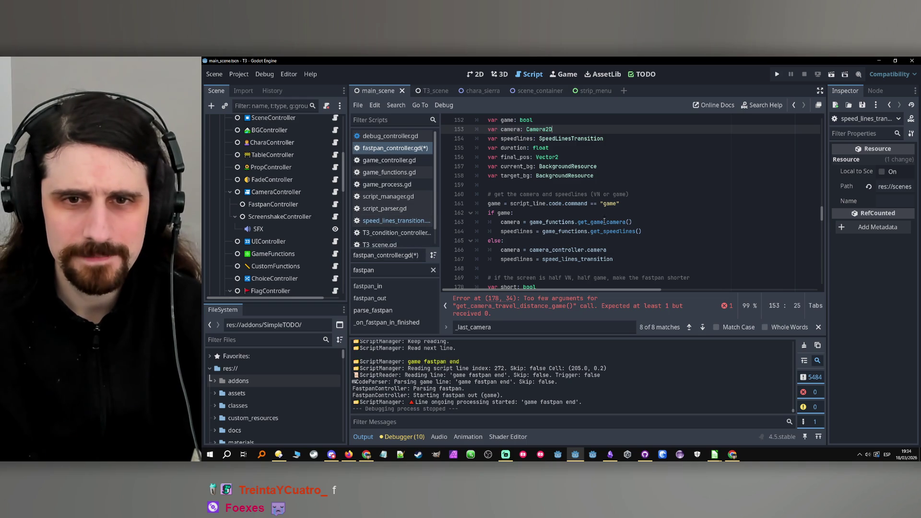
{"action": "left_click", "coordinate": [564, 259]}
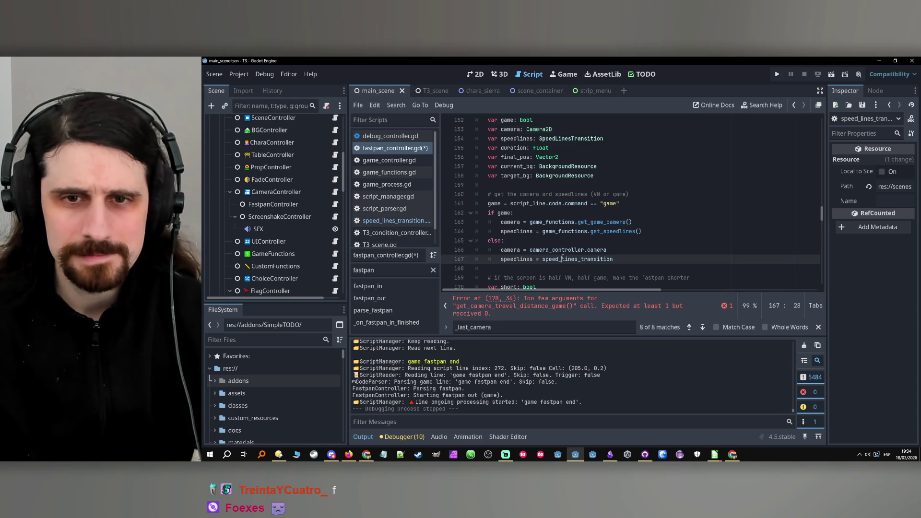
{"action": "scroll", "coordinate": [562, 257], "scroll_direction": "down", "scroll_amount": 6}
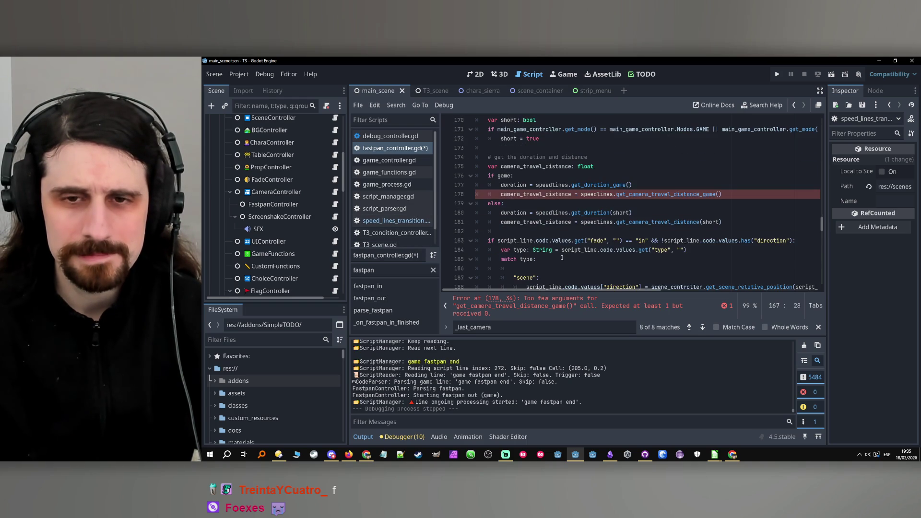
Reapply the 'if game:' check after the skip message in fastpan_controller.gd
{"action": "left_click", "coordinate": [611, 194], "text": "ctrl"}
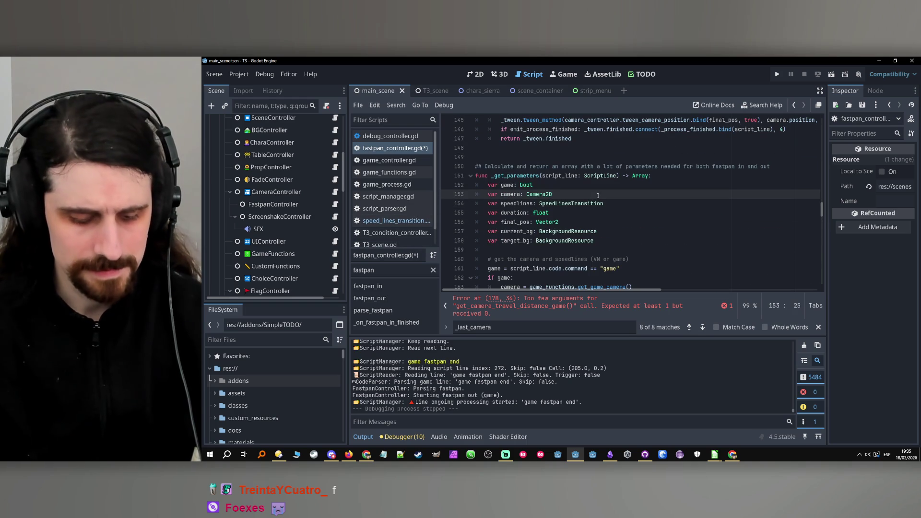
{"action": "key", "text": "ctrl+z"}
{"action": "key", "text": "ctrl+z"}
{"action": "key", "text": "ctrl+z"}
{"action": "key", "text": "ctrl+z"}
{"action": "key", "text": "ctrl+z"}
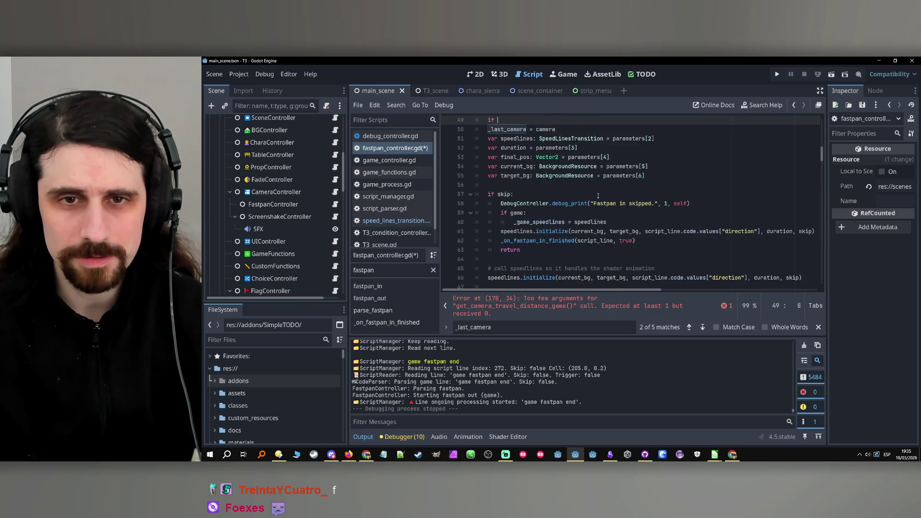
{"action": "scroll", "coordinate": [603, 194], "scroll_direction": "up", "scroll_amount": 10}
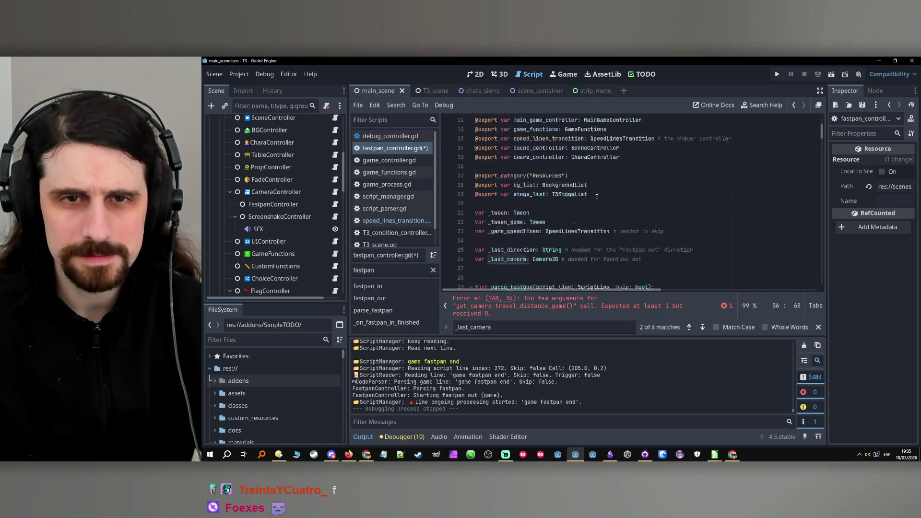
{"action": "scroll", "coordinate": [596, 199], "scroll_direction": "down", "scroll_amount": 4}
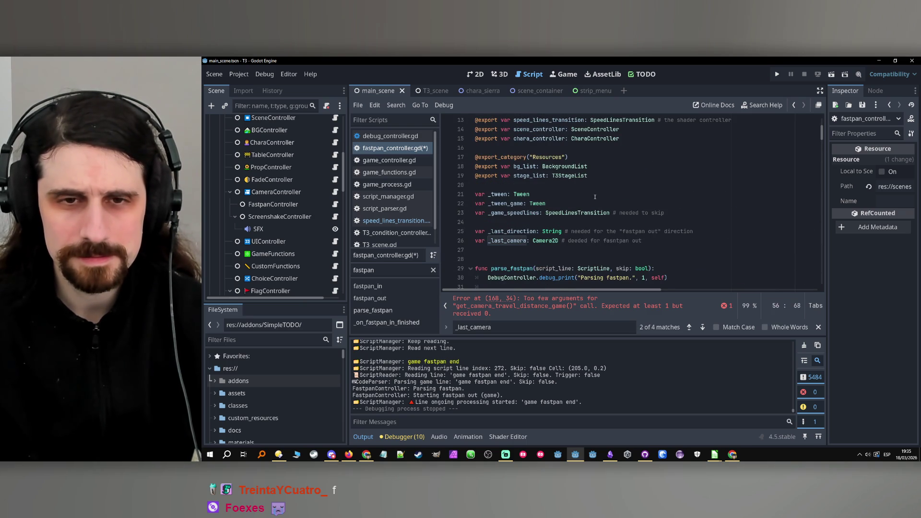
{"action": "scroll", "coordinate": [595, 197], "scroll_direction": "up", "scroll_amount": 4}
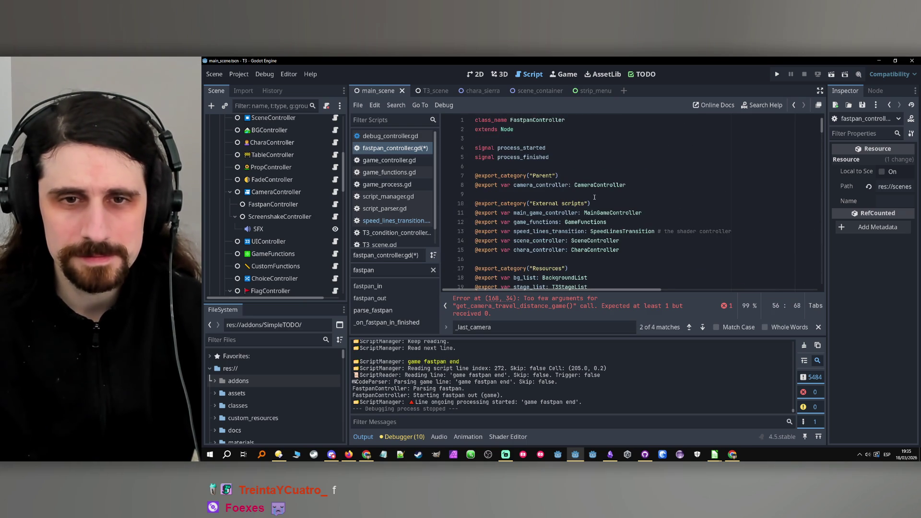
{"action": "scroll", "coordinate": [594, 197], "scroll_direction": "down", "scroll_amount": 9}
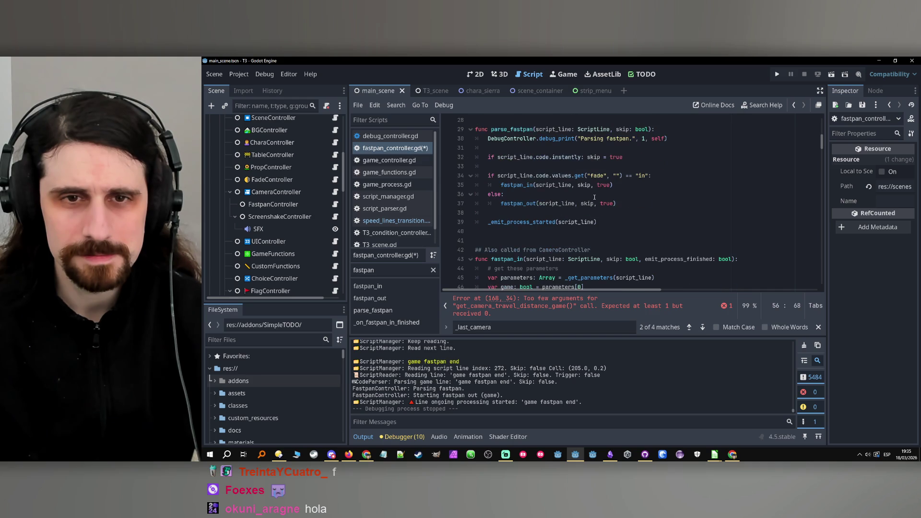
{"action": "scroll", "coordinate": [595, 197], "scroll_direction": "down", "scroll_amount": 3}
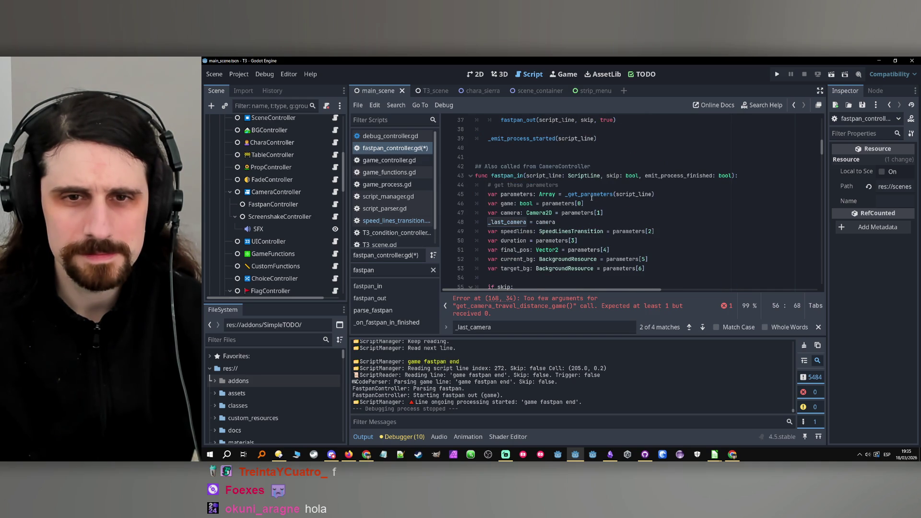
{"action": "scroll", "coordinate": [592, 197], "scroll_direction": "down", "scroll_amount": 1}
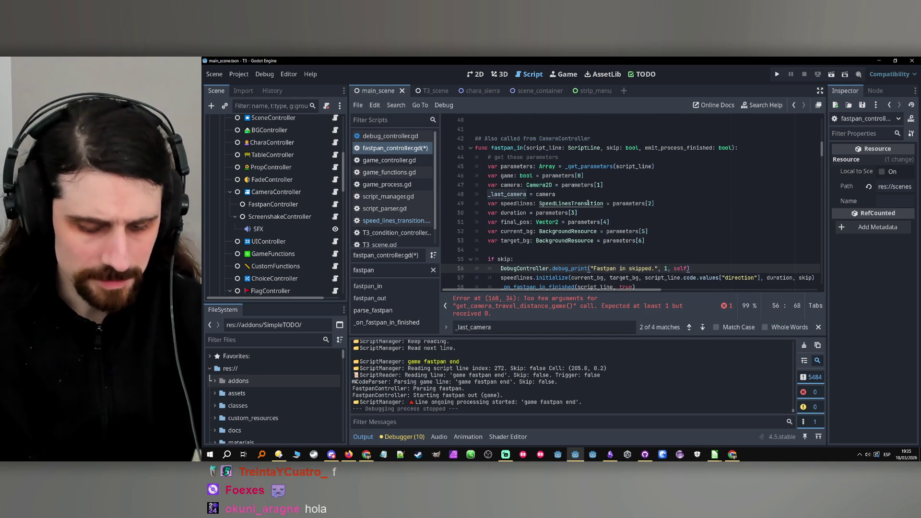
{"action": "key", "text": "Return"}
{"action": "type", "text": "if game:"}
{"action": "key", "text": "Return"}
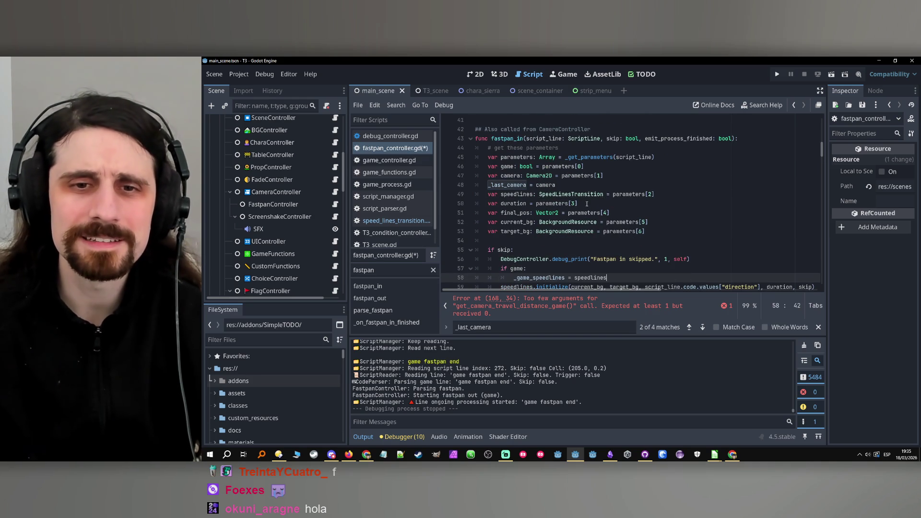
Redo the _last_camera reset and else block, correcting the camera type to Camera2D
{"action": "key", "text": "ctrl+z"}
{"action": "key", "text": "ctrl+z"}
{"action": "key", "text": "ctrl+z"}
{"action": "key", "text": "ctrl+z"}
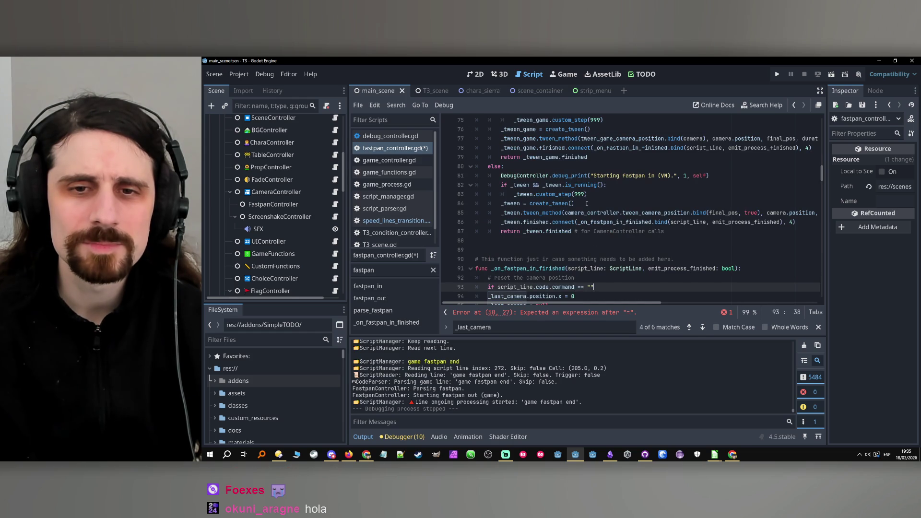
{"action": "key", "text": "ctrl+z"}
{"action": "key", "text": "ctrl+z"}
{"action": "key", "text": "ctrl+z"}
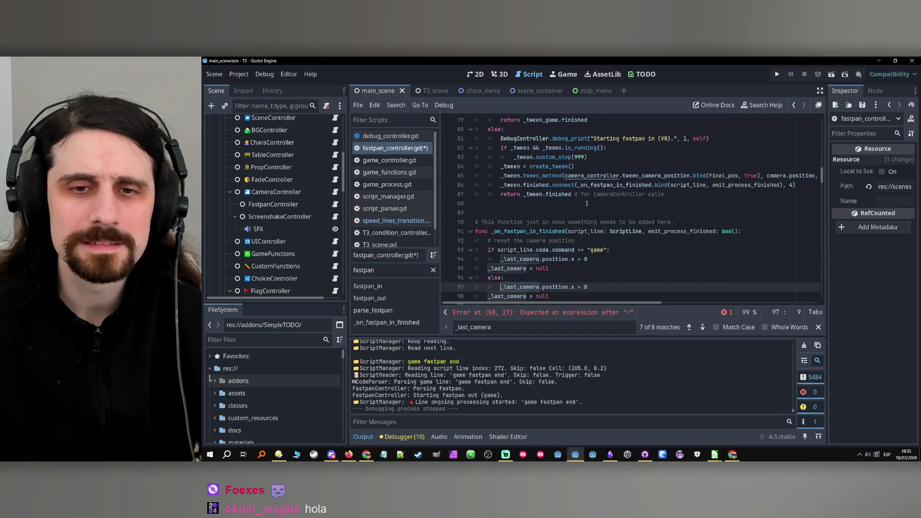
{"action": "key", "text": "ctrl+z"}
{"action": "key", "text": "ctrl+z"}
{"action": "key", "text": "ctrl+z"}
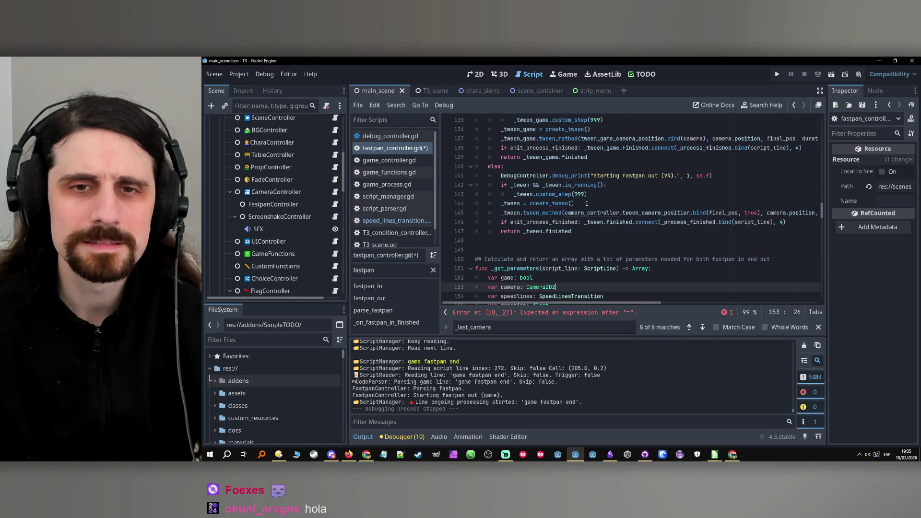
{"action": "key", "text": "BackSpace"}
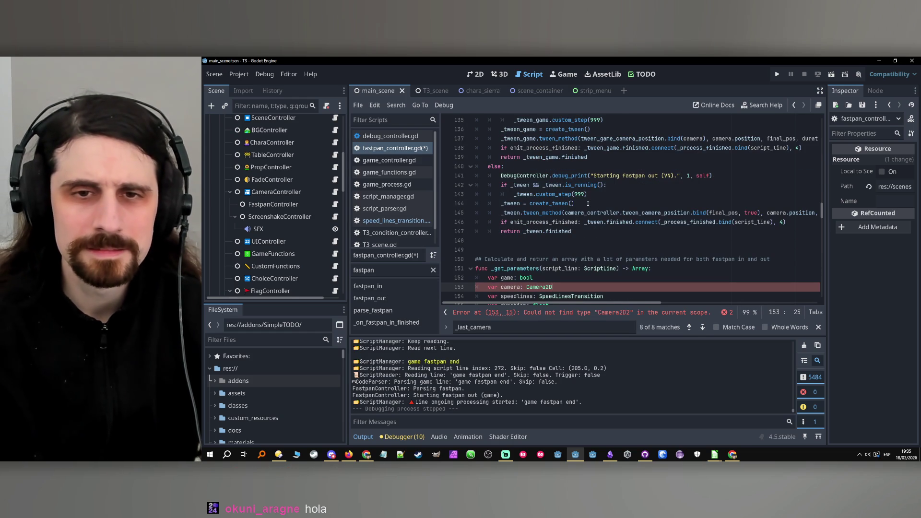
Open the get_camera_travel_distance_game definition in speed_lines_transition.gd
{"action": "scroll", "coordinate": [592, 205], "scroll_direction": "down", "scroll_amount": 3}
{"action": "scroll", "coordinate": [596, 207], "scroll_direction": "down", "scroll_amount": 6}
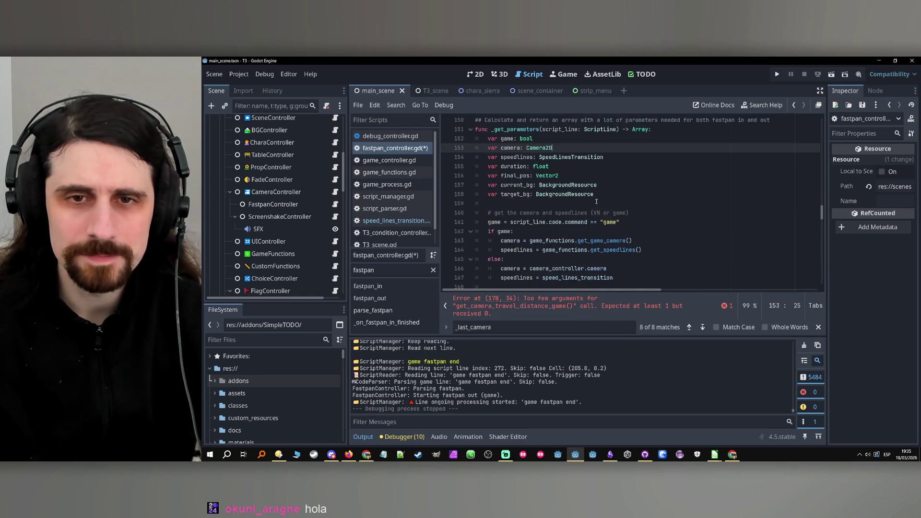
{"action": "left_click", "coordinate": [582, 268]}
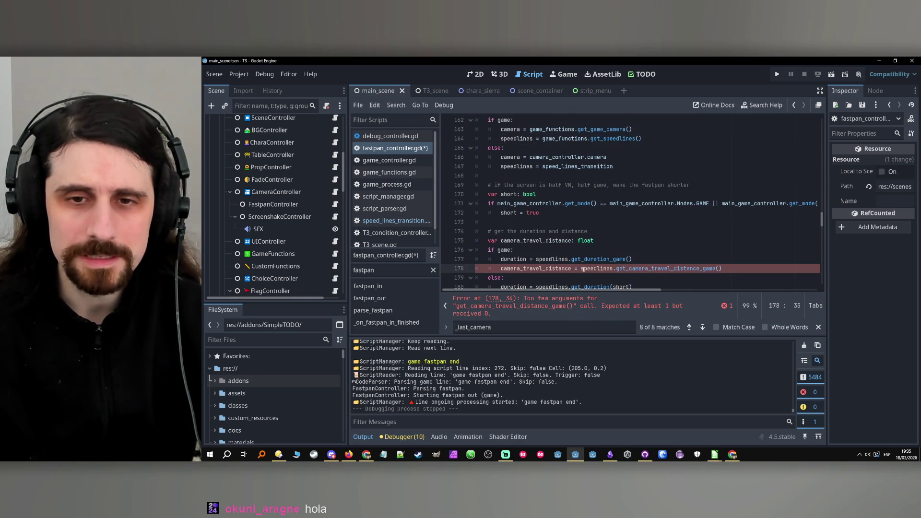
{"action": "key", "text": "alt+Left"}
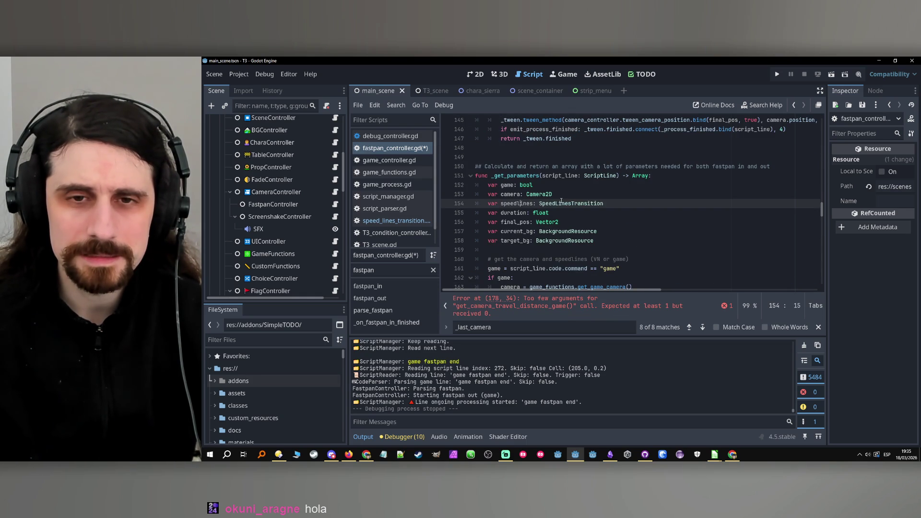
{"action": "left_click", "coordinate": [564, 205], "text": "ctrl"}
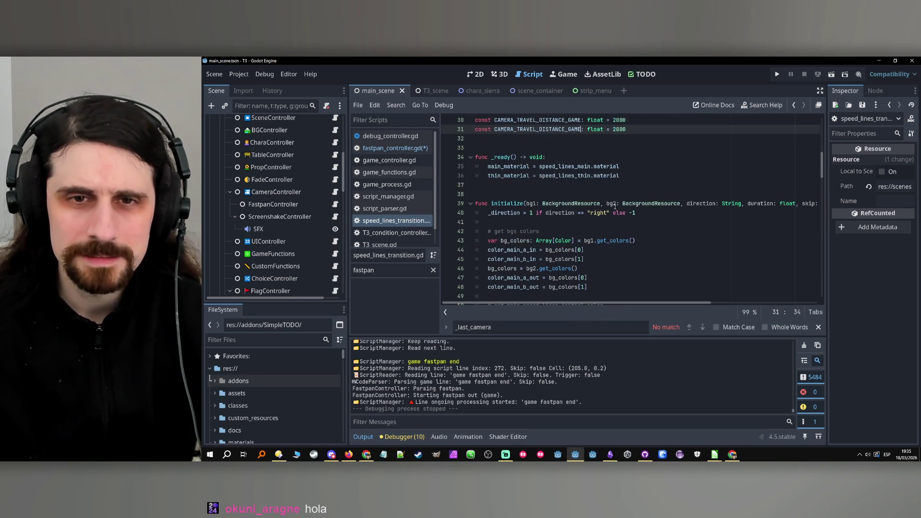
Revert the duplicate CAMERA_TRAVEL_DISTANCE_GAME constant and the get_duration match edits in speed_lines_transition.gd
{"action": "key", "text": "ctrl+z"}
{"action": "key", "text": "ctrl+z"}
{"action": "key", "text": "ctrl+z"}
{"action": "key", "text": "ctrl+z"}
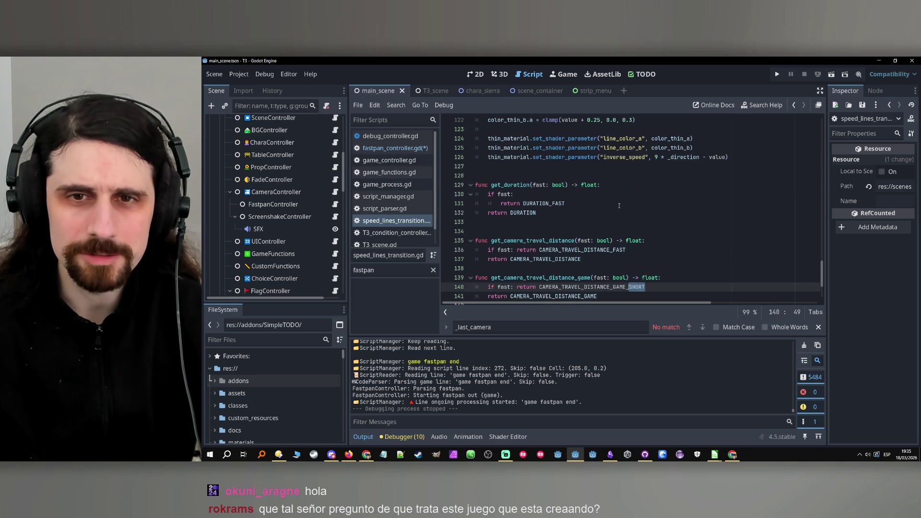
{"action": "key", "text": "ctrl+z"}
{"action": "key", "text": "ctrl+z"}
{"action": "key", "text": "ctrl+z"}
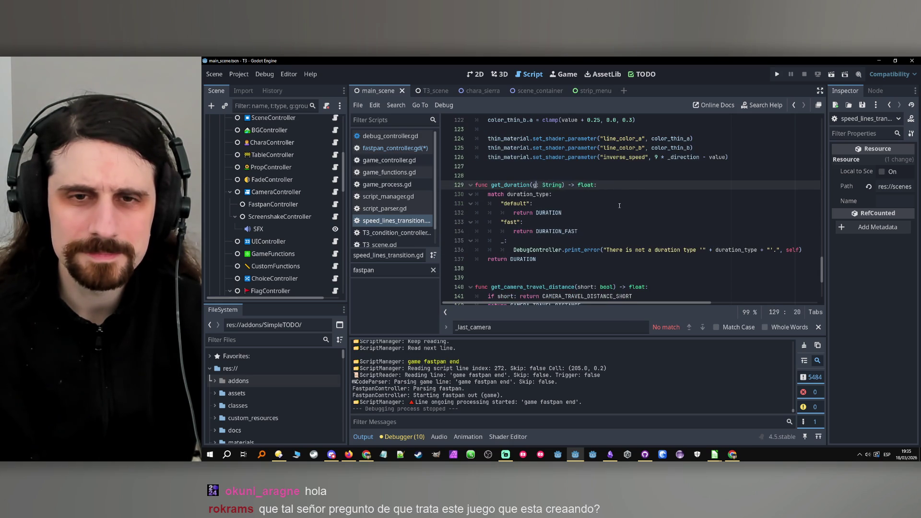
{"action": "key", "text": "ctrl+z"}
{"action": "key", "text": "ctrl+z"}
{"action": "key", "text": "ctrl+z"}
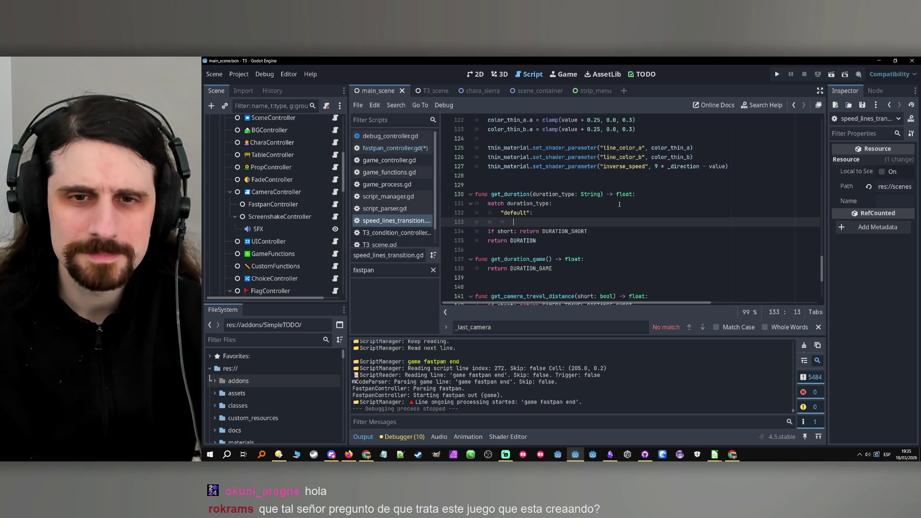
{"action": "key", "text": "ctrl+z"}
{"action": "key", "text": "ctrl+z"}
{"action": "key", "text": "ctrl+z"}
{"action": "key", "text": "ctrl+z"}
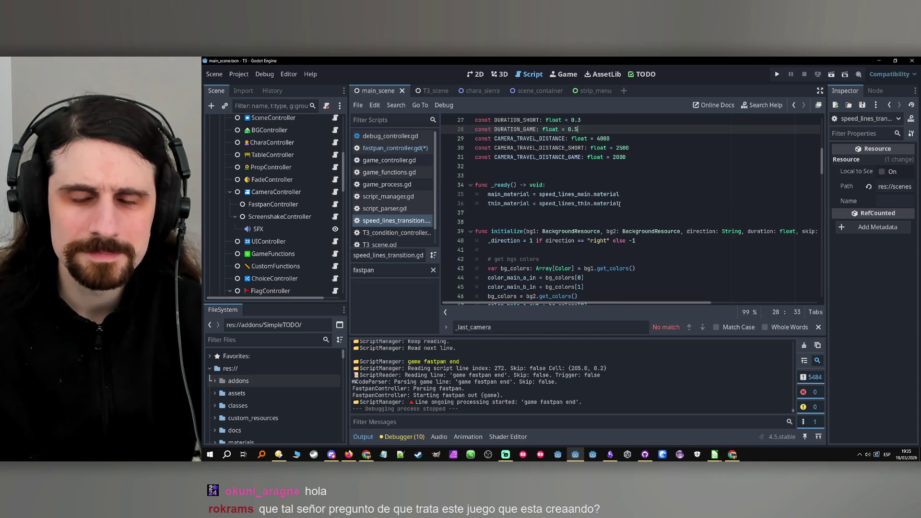
{"action": "scroll", "coordinate": [619, 204], "scroll_direction": "up", "scroll_amount": 3}
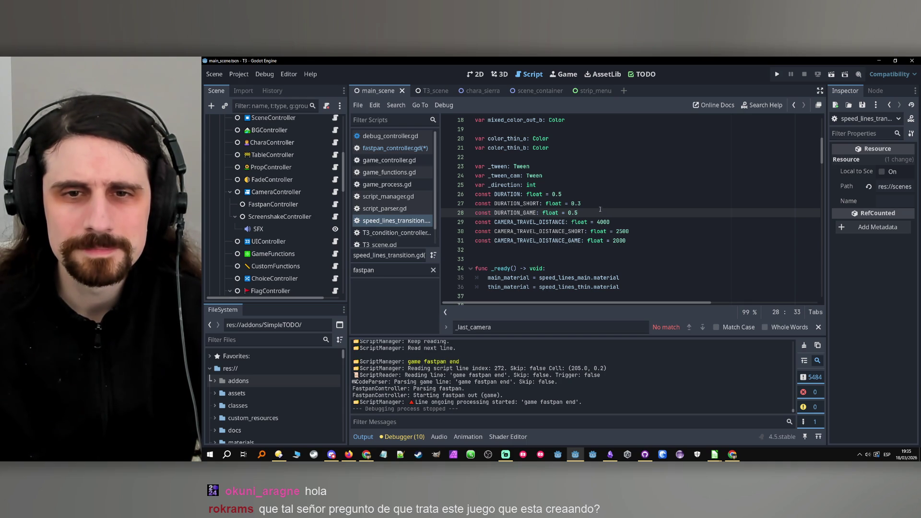
Change DURATION_GAME to 0.3, save the scripts, and clear the Output log
{"action": "left_click", "coordinate": [579, 203]}
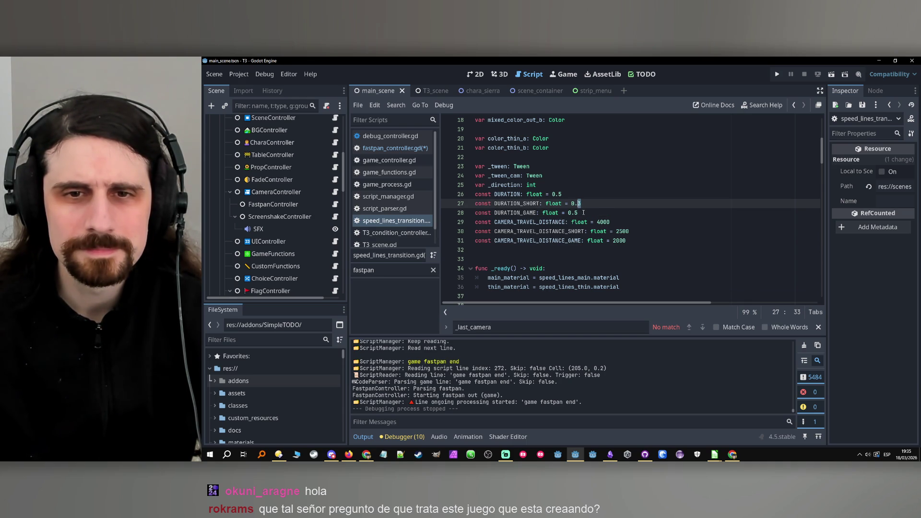
{"action": "left_click", "coordinate": [580, 213]}
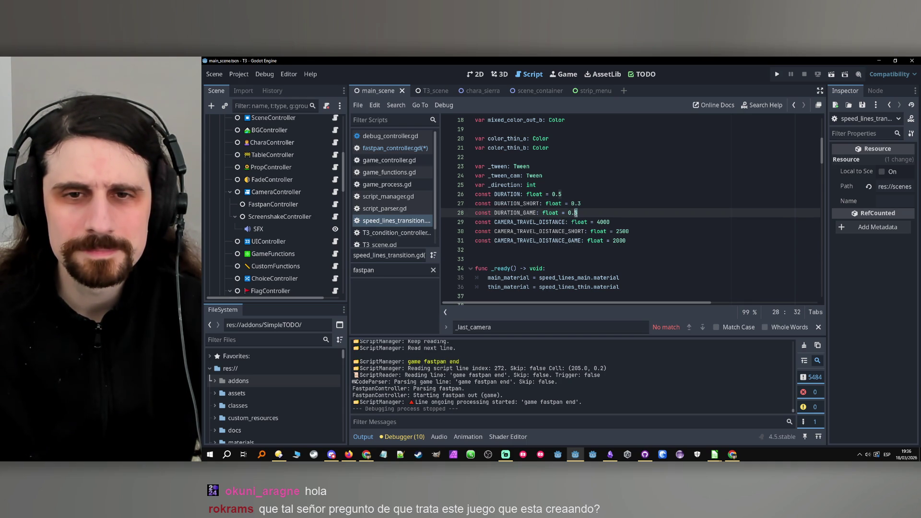
{"action": "type", "text": "3"}
{"action": "left_click", "coordinate": [576, 197]}
{"action": "key", "text": "ctrl+s"}
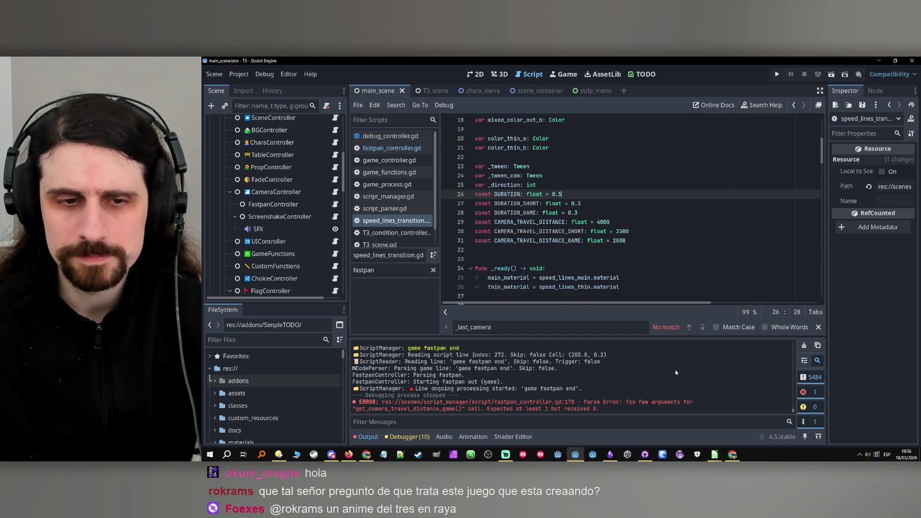
{"action": "left_click", "coordinate": [805, 345]}
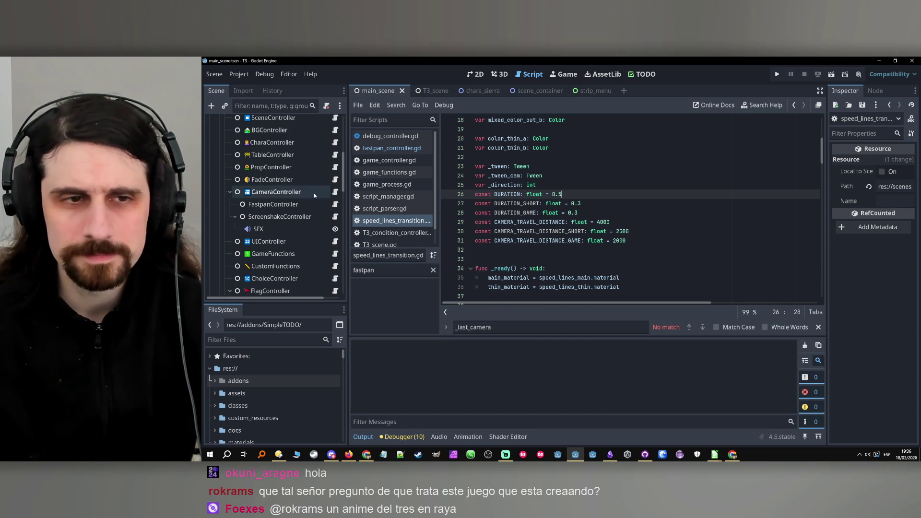
Run the project and advance the dialogue through Victoria, Yeni and Sierra's lines
{"action": "left_click", "coordinate": [777, 74]}
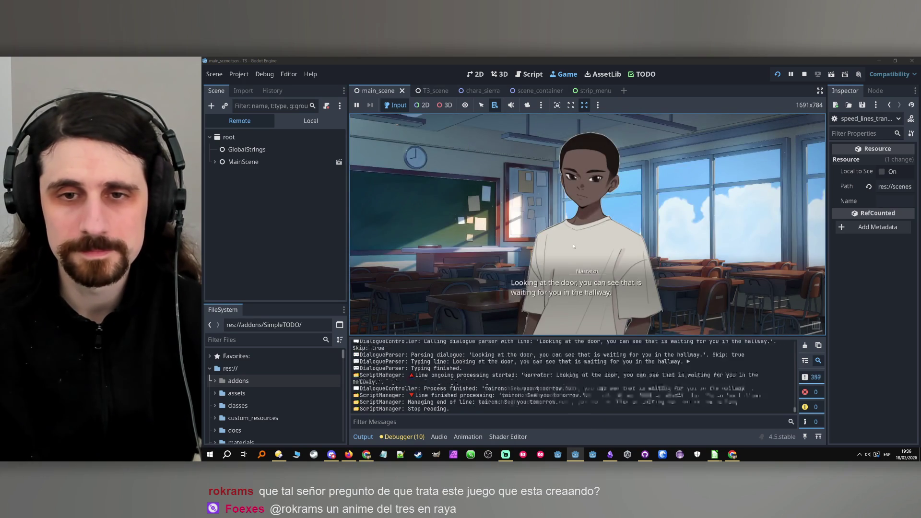
{"action": "left_click", "coordinate": [573, 246]}
{"action": "left_click", "coordinate": [569, 247]}
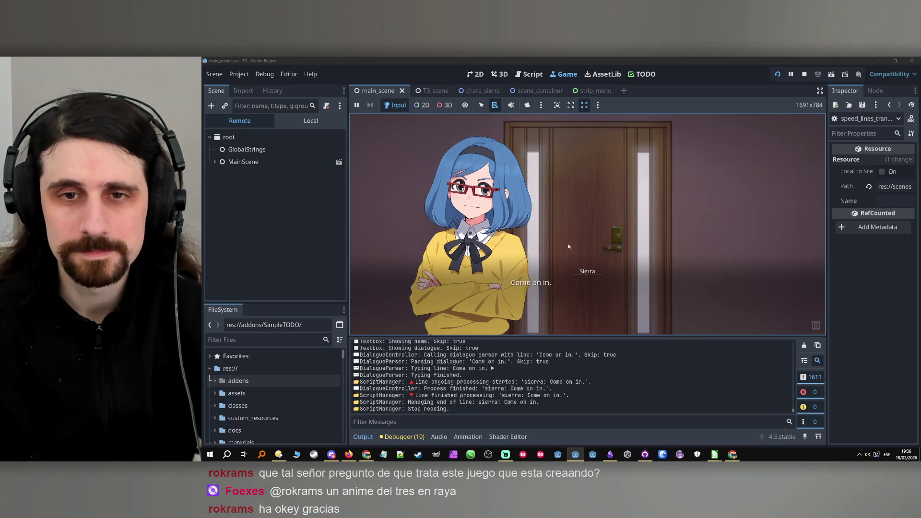
{"action": "left_click", "coordinate": [569, 247]}
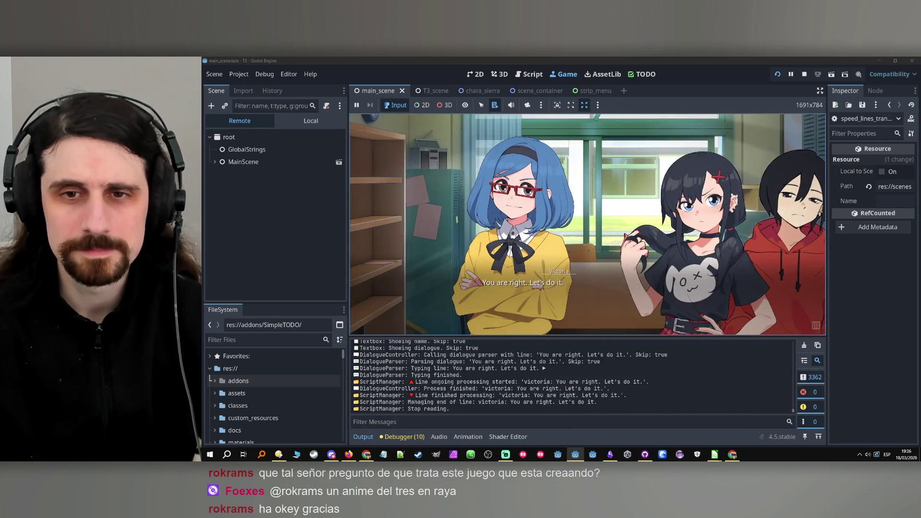
{"action": "left_click", "coordinate": [644, 254]}
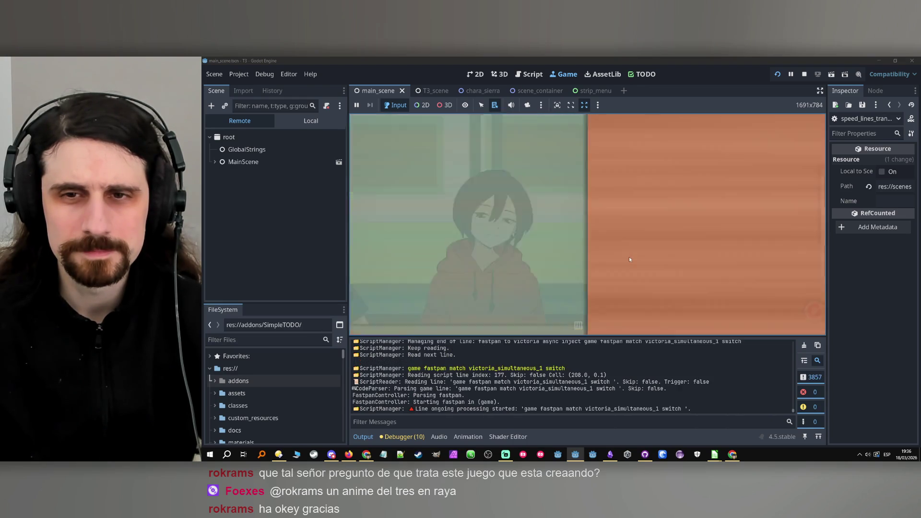
{"action": "left_click", "coordinate": [593, 255]}
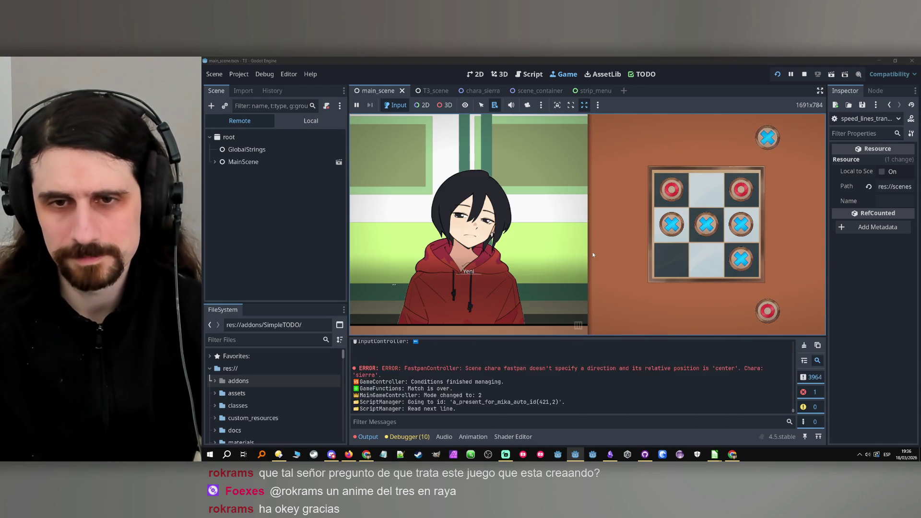
{"action": "left_click", "coordinate": [518, 246]}
{"action": "left_click", "coordinate": [516, 246]}
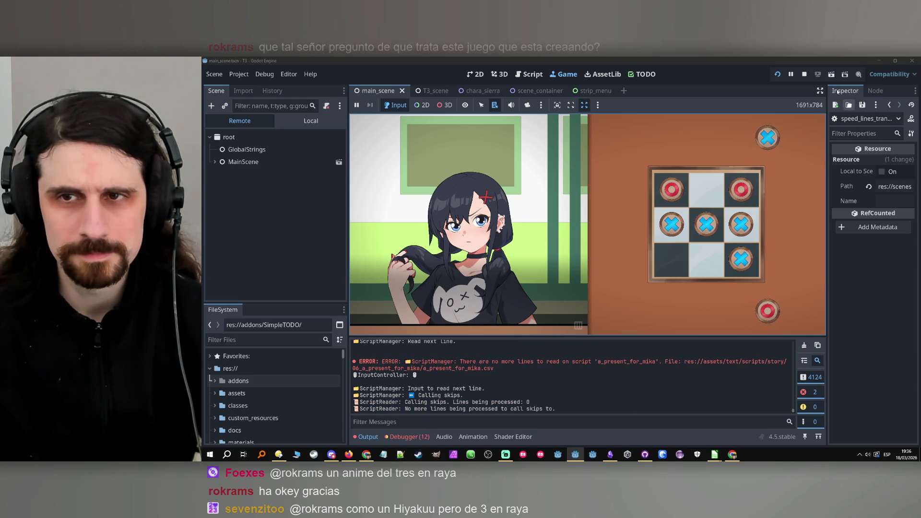
Restart the game, clear Output, play until the FastpanController direction error logs, then stop
{"action": "left_click", "coordinate": [804, 74]}
{"action": "left_click", "coordinate": [778, 74]}
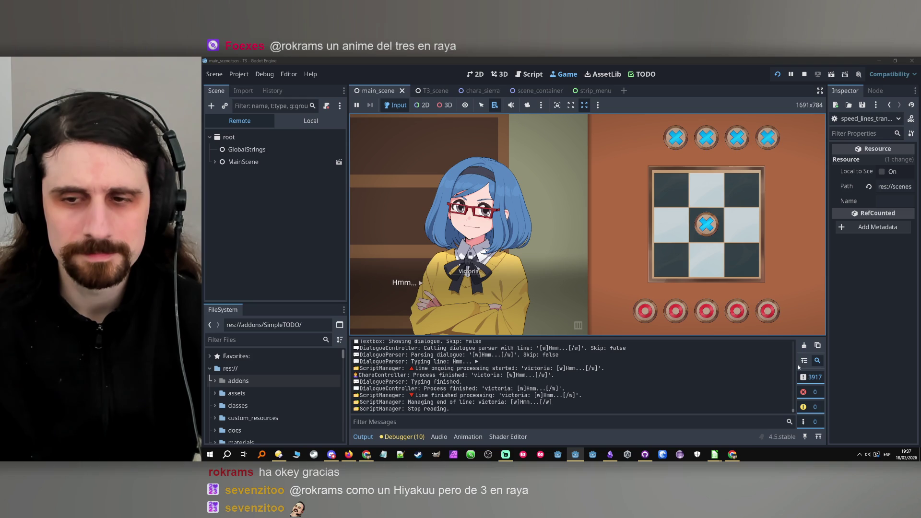
{"action": "left_click", "coordinate": [806, 346]}
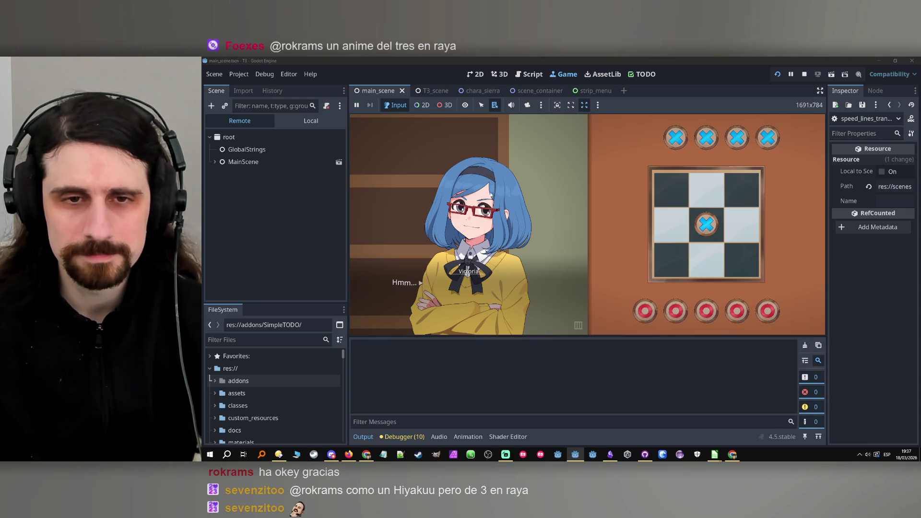
{"action": "left_click", "coordinate": [565, 180]}
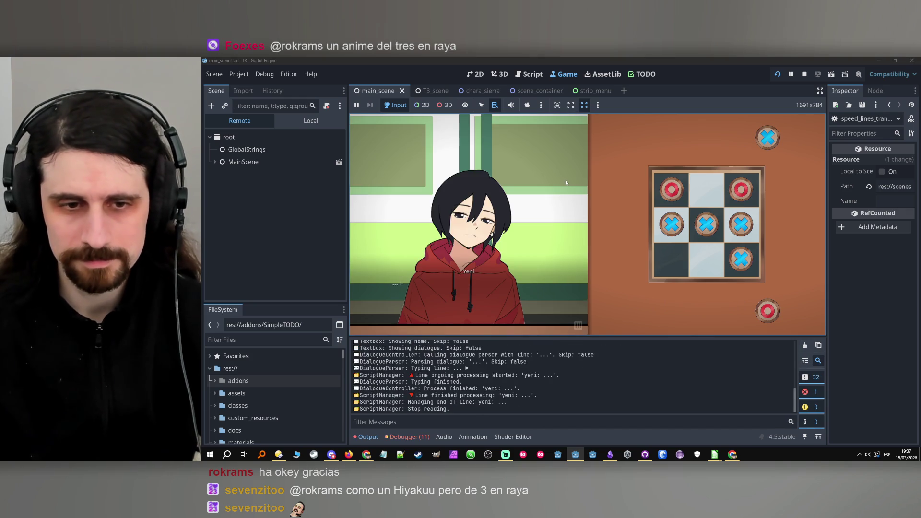
{"action": "left_click", "coordinate": [566, 183]}
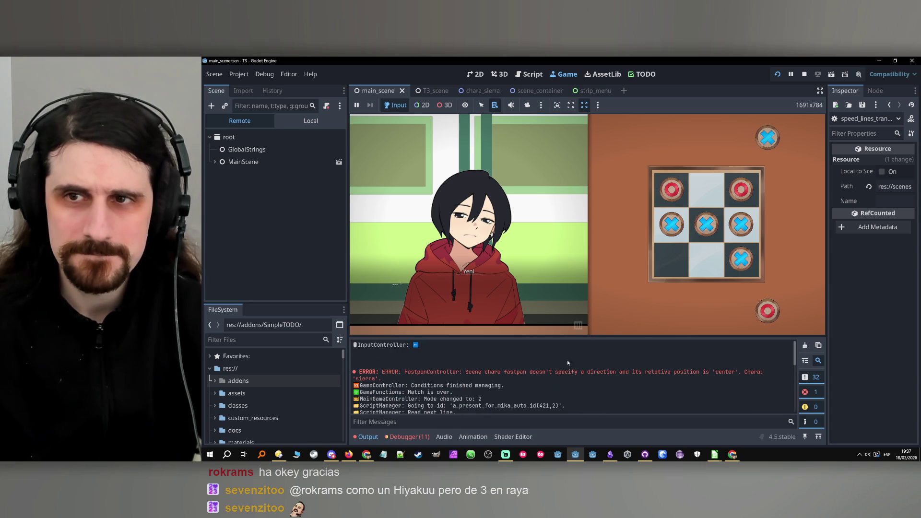
{"action": "key", "text": "F8"}
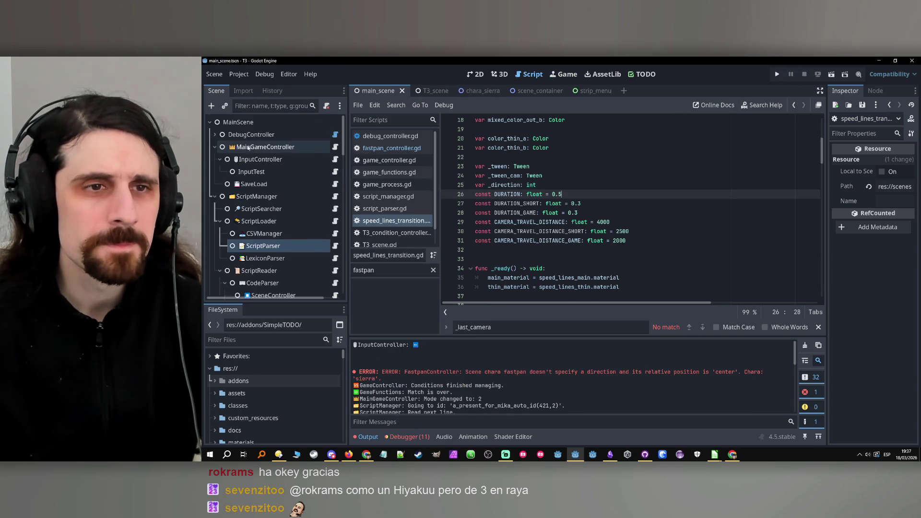
Uncheck Rollbacking Disable on DebugController in a widened Inspector, then run the game again
{"action": "left_click", "coordinate": [246, 135]}
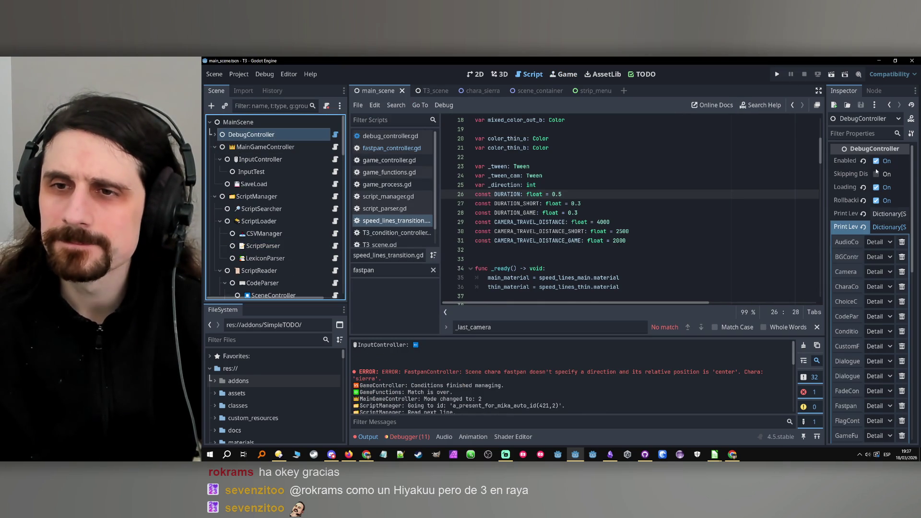
{"action": "left_click_drag", "start_coordinate": [825, 196], "coordinate": [787, 197]}
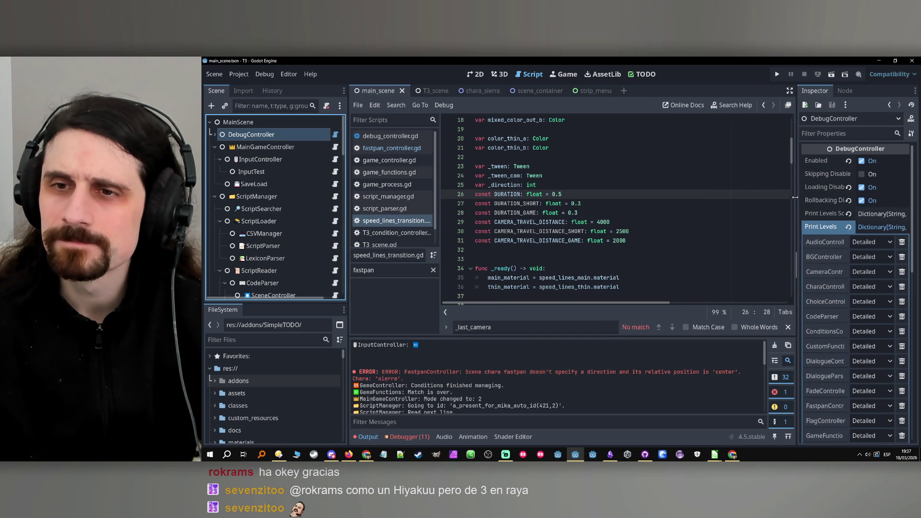
{"action": "left_click", "coordinate": [858, 200]}
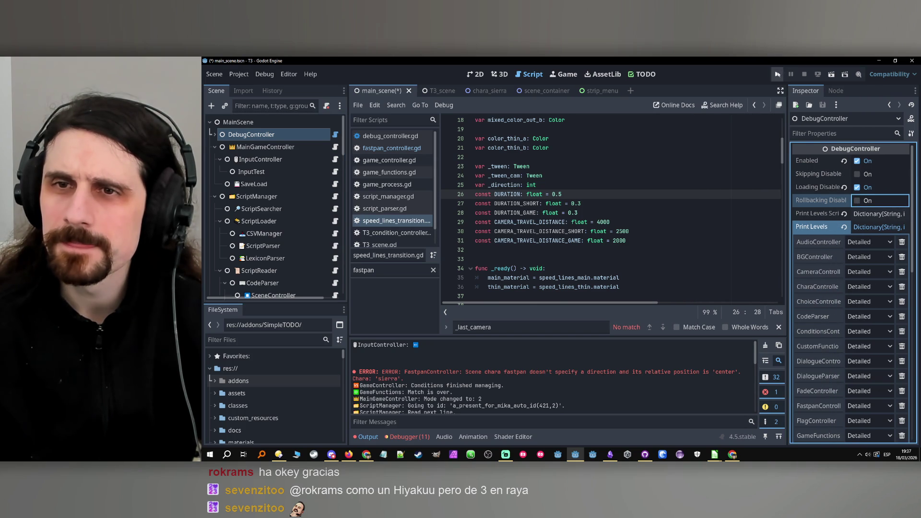
{"action": "left_click", "coordinate": [779, 74]}
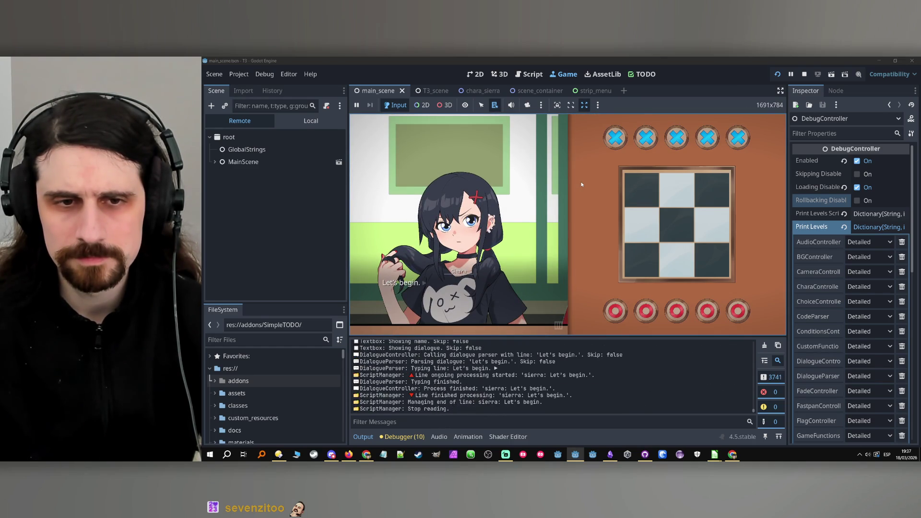
Advance past Sierra's "Let's begin.", clear the Output, and skip ahead to Yeni's turn
{"action": "left_click", "coordinate": [557, 204]}
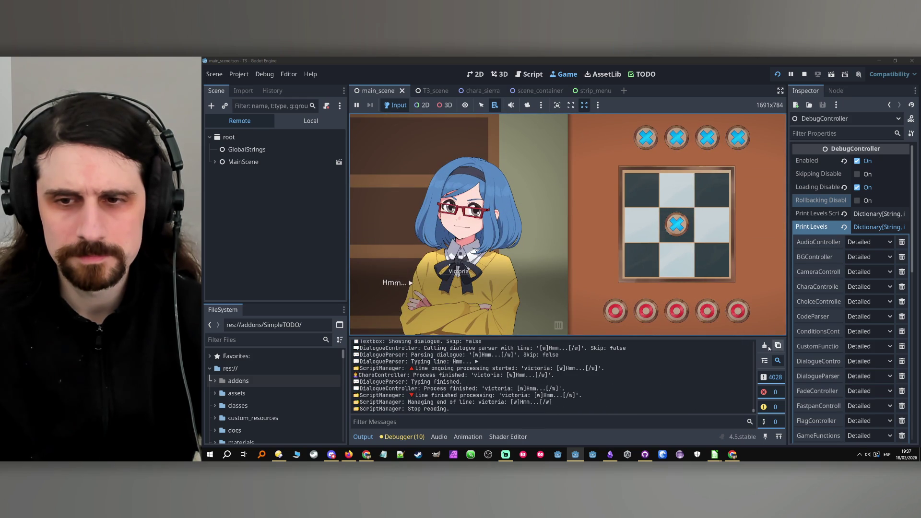
{"action": "left_click", "coordinate": [765, 345]}
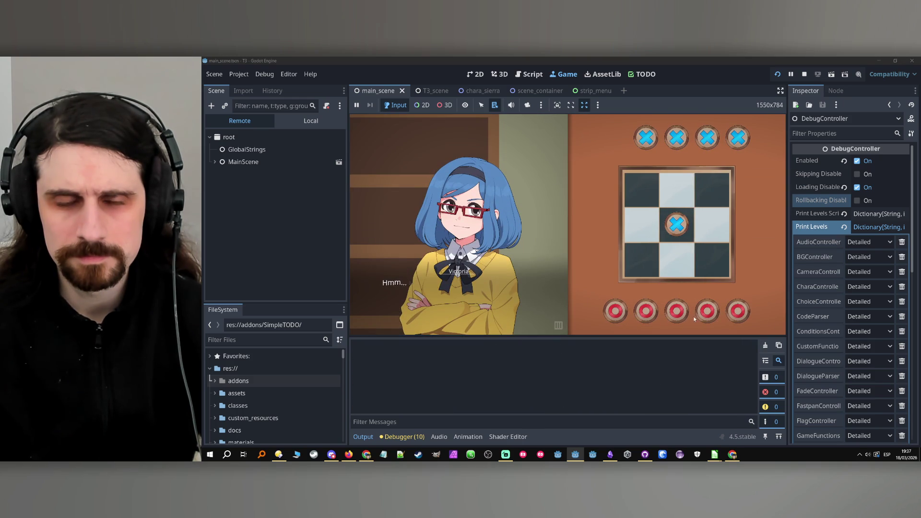
{"action": "left_click", "coordinate": [536, 223]}
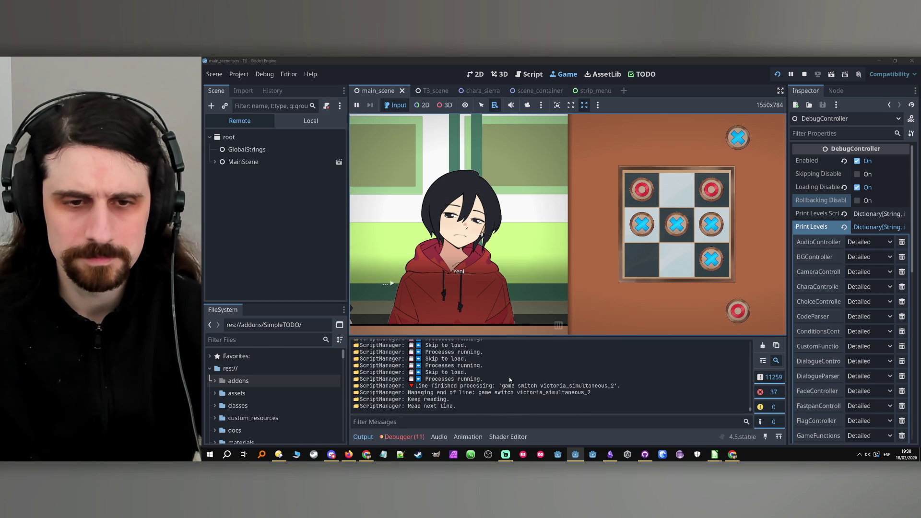
{"action": "scroll", "coordinate": [510, 379], "scroll_direction": "up", "scroll_amount": 3}
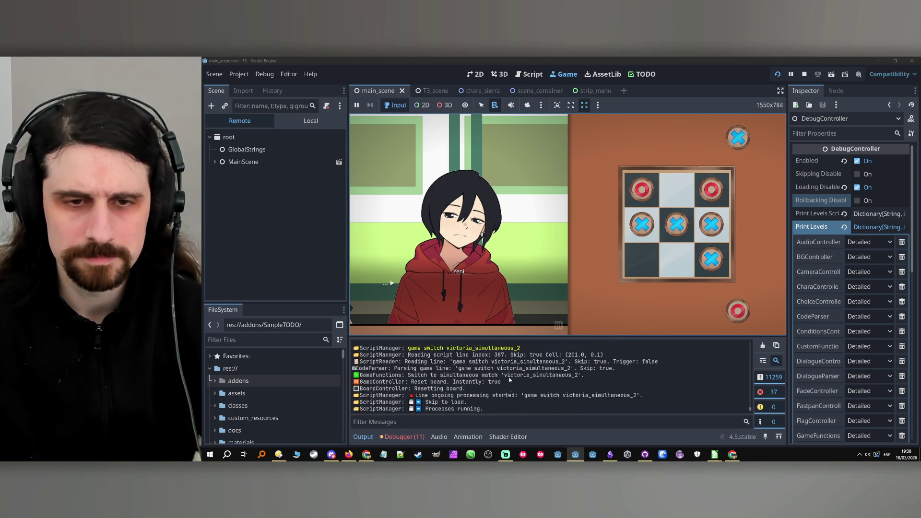
Enlarge the Output panel and scroll back to the start of the ScriptManager log
{"action": "mouse_move", "coordinate": [541, 338]}
{"action": "left_mouse_down"}
{"action": "mouse_move", "coordinate": [533, 225]}
{"action": "mouse_move", "coordinate": [514, 246]}
{"action": "left_mouse_up"}
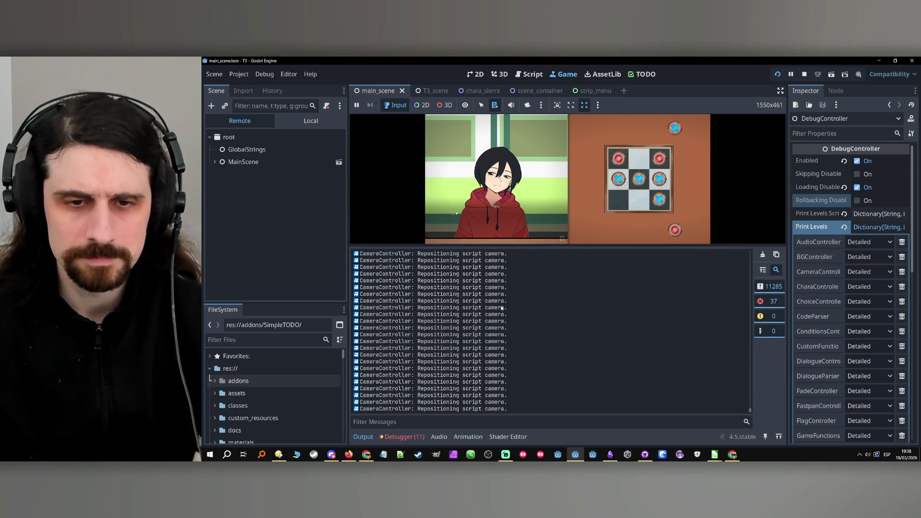
{"action": "scroll", "coordinate": [501, 309], "scroll_direction": "up", "scroll_amount": 5}
{"action": "scroll", "coordinate": [501, 309], "scroll_direction": "up", "scroll_amount": 5}
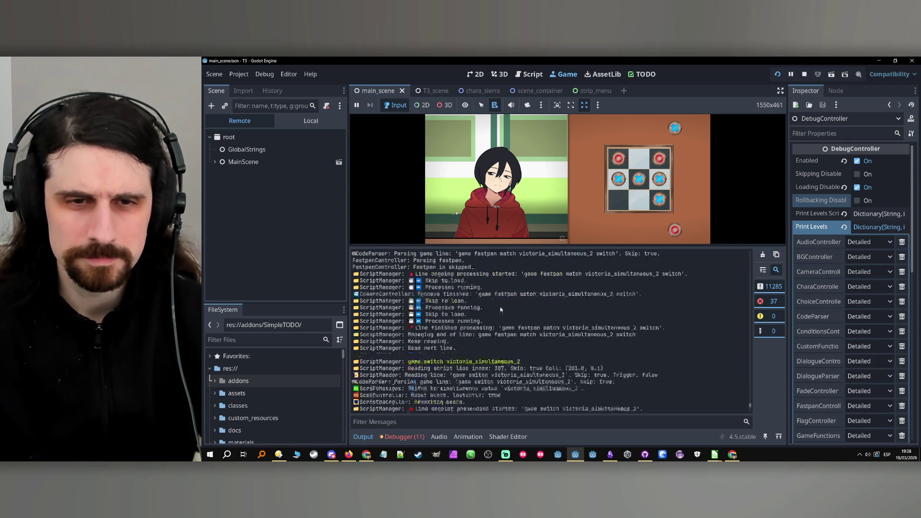
{"action": "scroll", "coordinate": [501, 310], "scroll_direction": "up", "scroll_amount": 8}
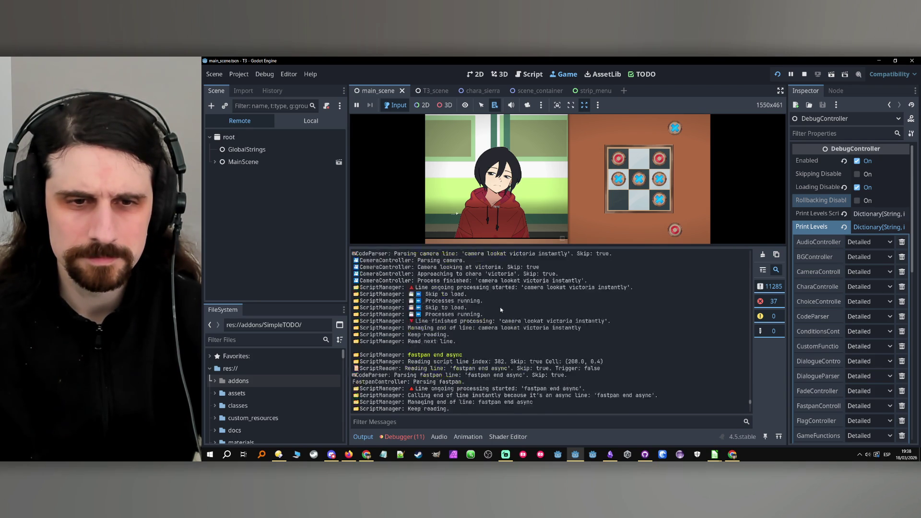
{"action": "scroll", "coordinate": [500, 309], "scroll_direction": "up", "scroll_amount": 15}
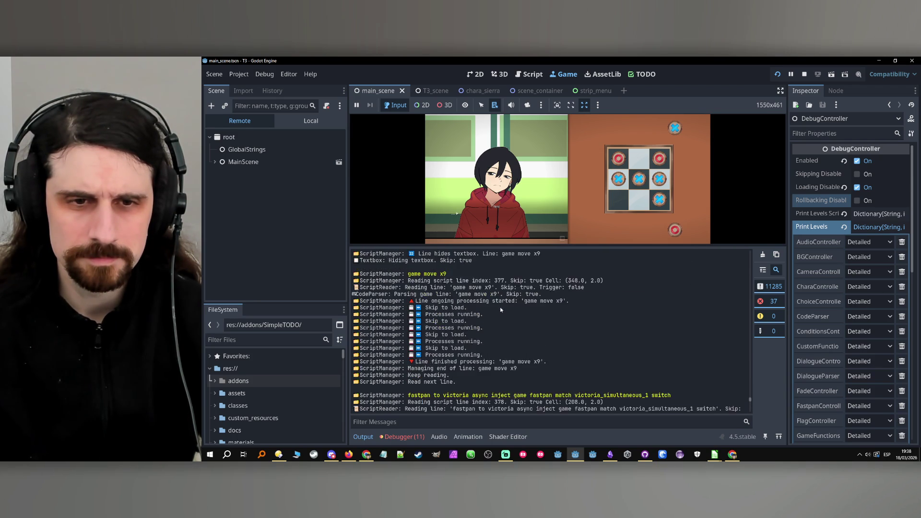
{"action": "scroll", "coordinate": [500, 310], "scroll_direction": "up", "scroll_amount": 3}
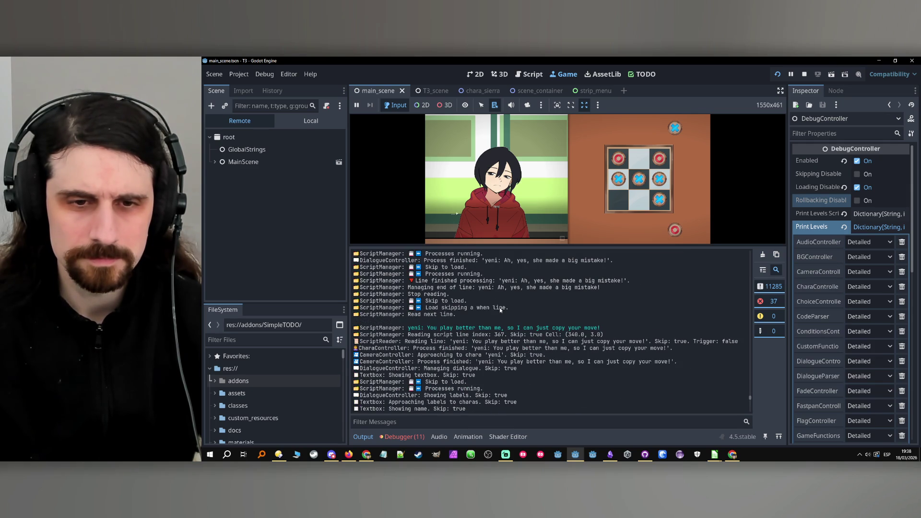
{"action": "scroll", "coordinate": [438, 345], "scroll_direction": "up", "scroll_amount": 10}
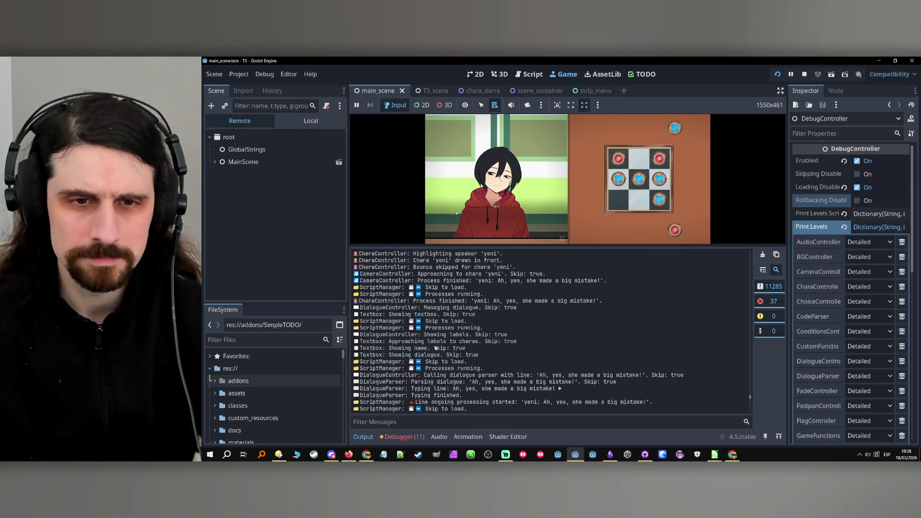
{"action": "scroll", "coordinate": [437, 343], "scroll_direction": "up", "scroll_amount": 15}
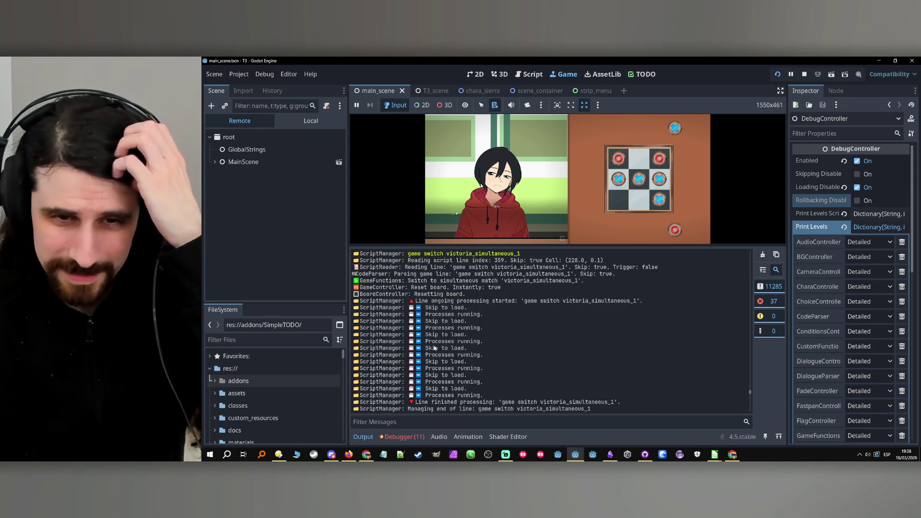
{"action": "scroll", "coordinate": [443, 332], "scroll_direction": "up", "scroll_amount": 15}
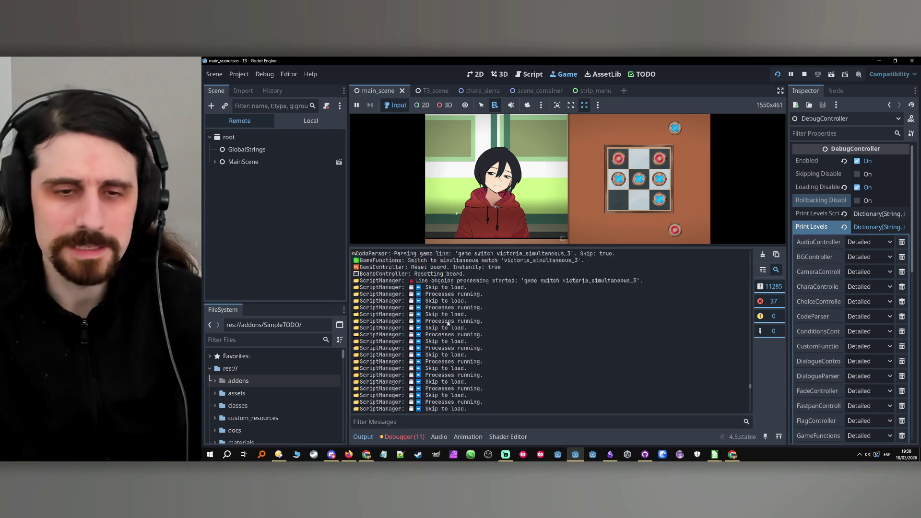
{"action": "scroll", "coordinate": [449, 326], "scroll_direction": "up", "scroll_amount": 10}
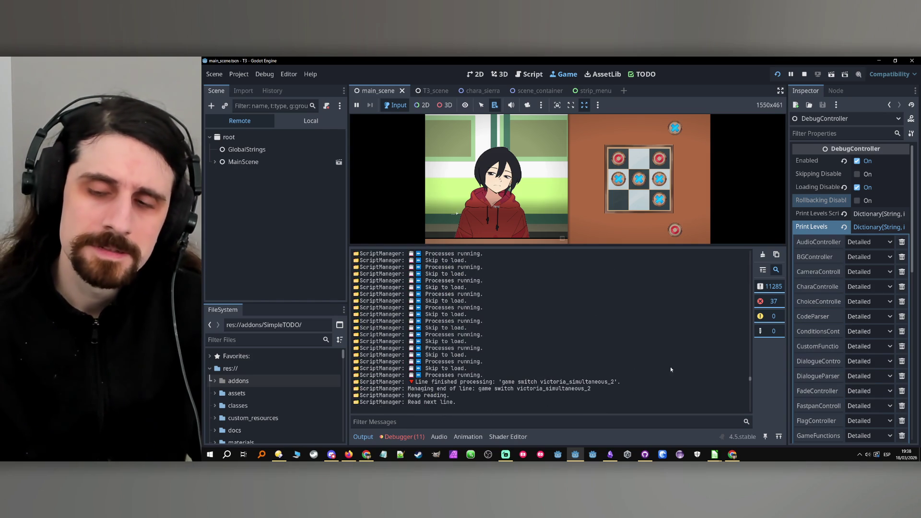
{"action": "left_click_drag", "start_coordinate": [751, 380], "coordinate": [768, 251]}
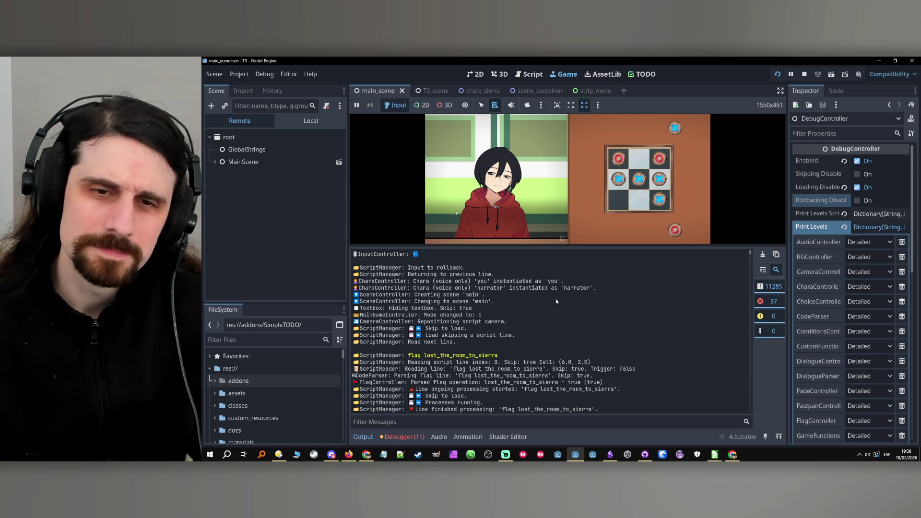
Highlight the voice-only charas and scene change lines, then read down through the skip messages
{"action": "mouse_move", "coordinate": [475, 284]}
{"action": "left_mouse_down"}
{"action": "mouse_move", "coordinate": [571, 283]}
{"action": "mouse_move", "coordinate": [624, 303]}
{"action": "mouse_move", "coordinate": [578, 346]}
{"action": "left_mouse_up"}
{"action": "scroll", "coordinate": [576, 343], "scroll_direction": "down", "scroll_amount": 4}
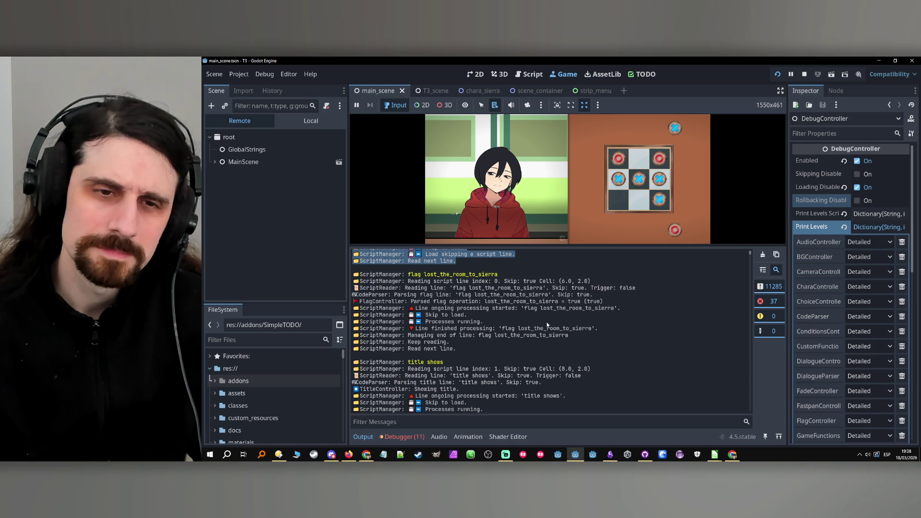
{"action": "scroll", "coordinate": [515, 304], "scroll_direction": "down", "scroll_amount": 9}
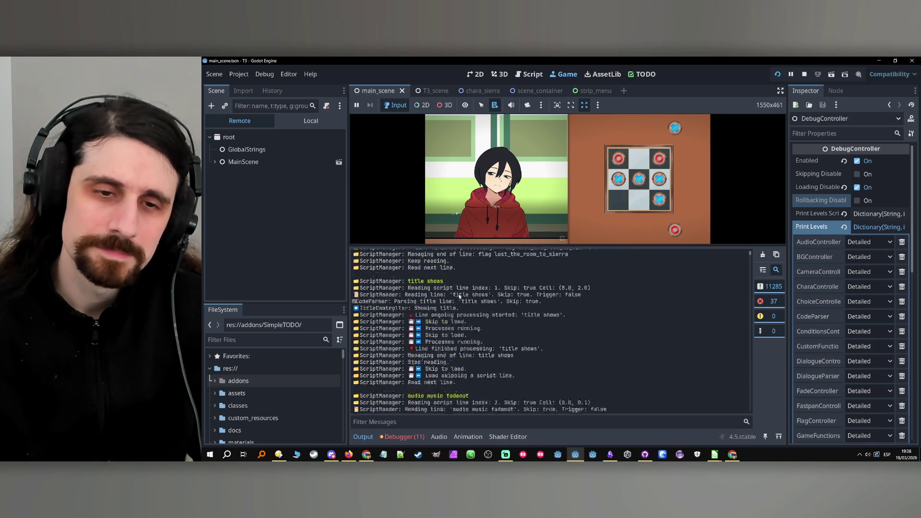
{"action": "scroll", "coordinate": [458, 293], "scroll_direction": "down", "scroll_amount": 15}
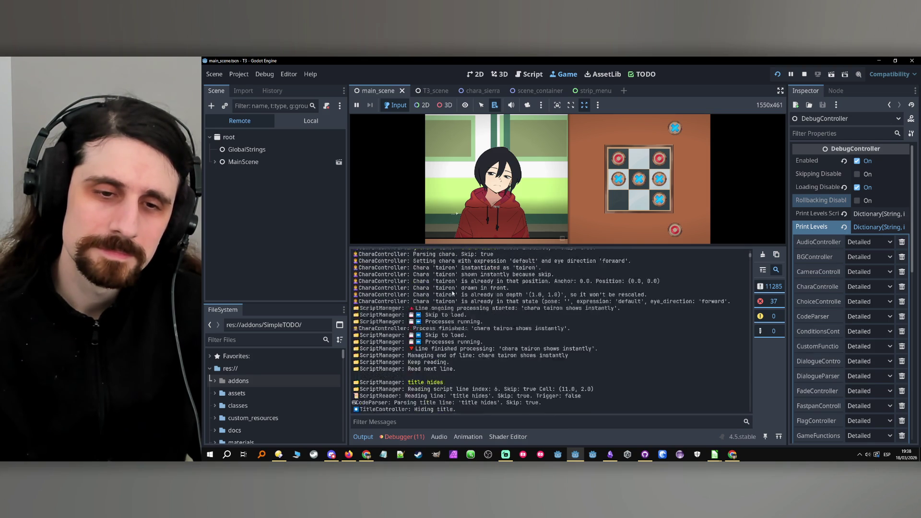
{"action": "scroll", "coordinate": [455, 294], "scroll_direction": "down", "scroll_amount": 10}
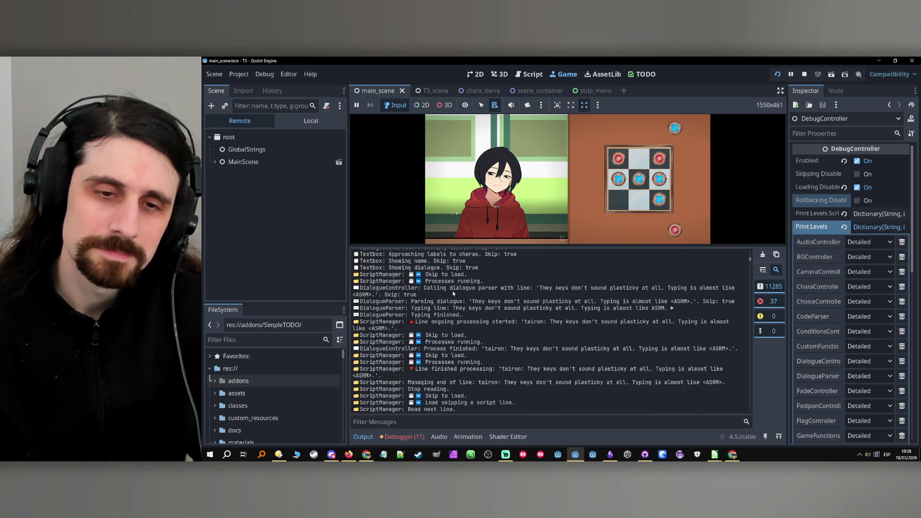
{"action": "scroll", "coordinate": [452, 294], "scroll_direction": "down", "scroll_amount": 3}
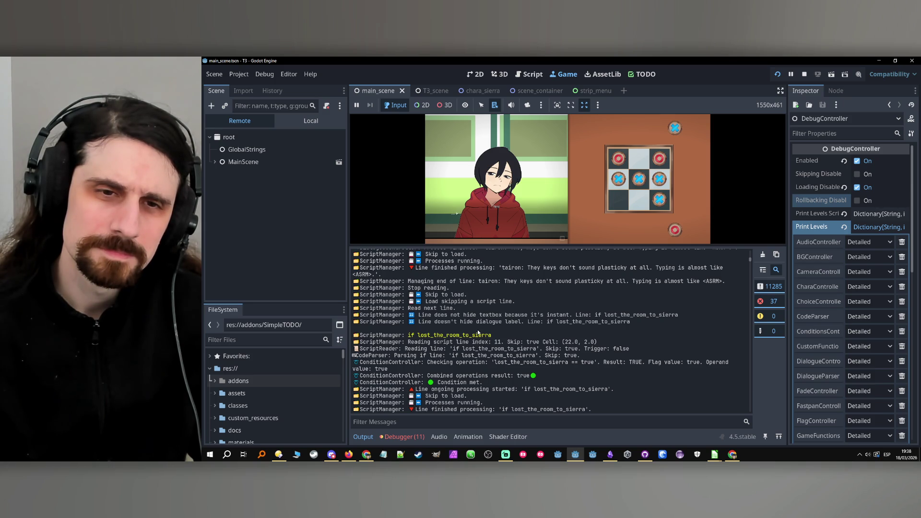
{"action": "scroll", "coordinate": [478, 336], "scroll_direction": "down", "scroll_amount": 4}
{"action": "scroll", "coordinate": [479, 338], "scroll_direction": "down", "scroll_amount": 20}
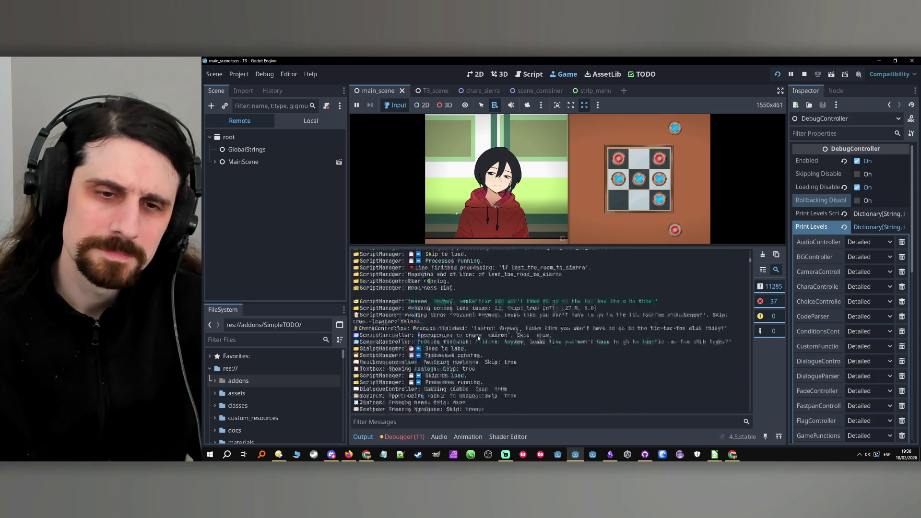
{"action": "scroll", "coordinate": [477, 350], "scroll_direction": "up", "scroll_amount": 1}
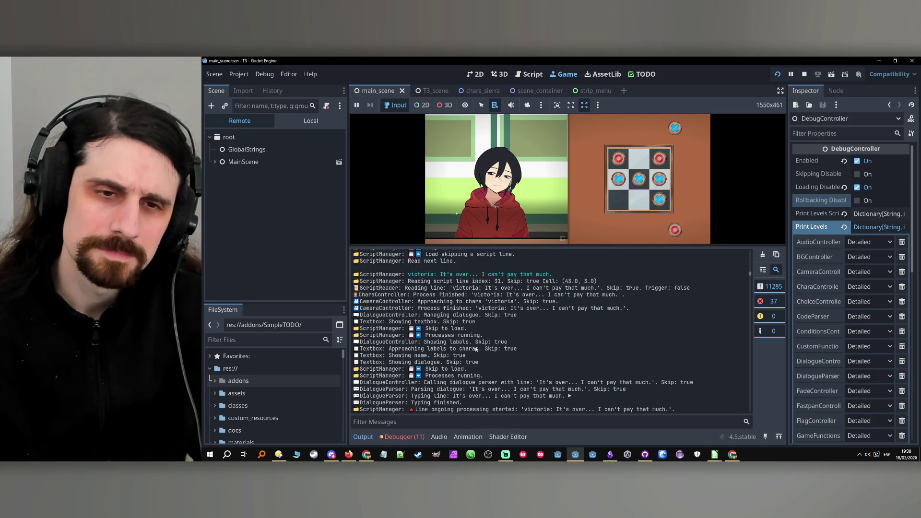
{"action": "scroll", "coordinate": [475, 349], "scroll_direction": "down", "scroll_amount": 20}
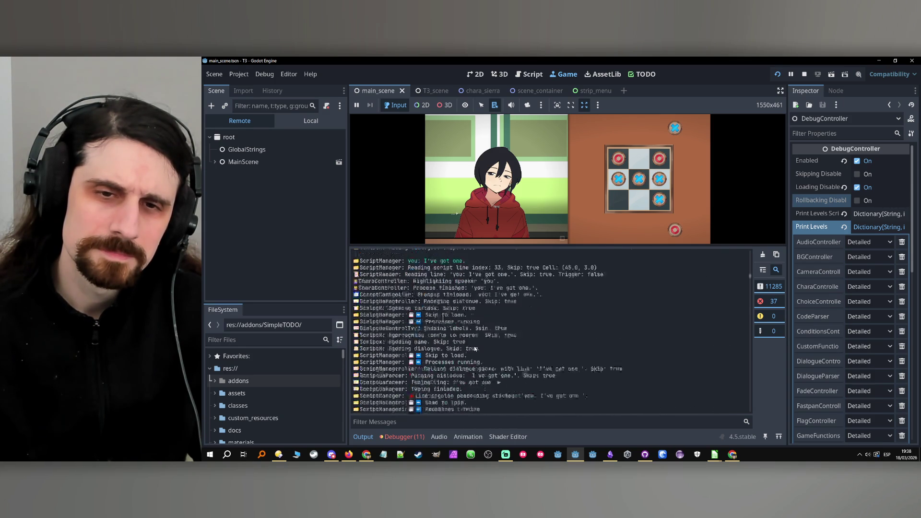
{"action": "scroll", "coordinate": [472, 348], "scroll_direction": "down", "scroll_amount": 20}
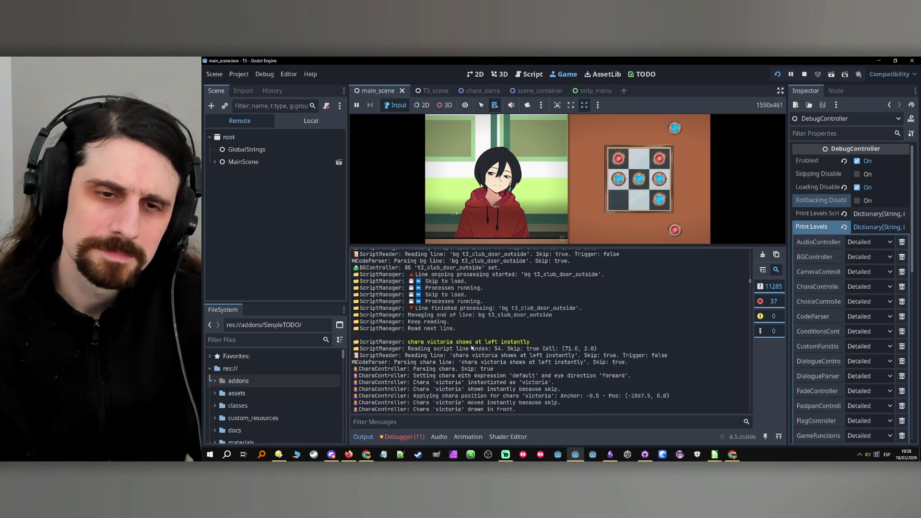
{"action": "scroll", "coordinate": [472, 348], "scroll_direction": "down", "scroll_amount": 3}
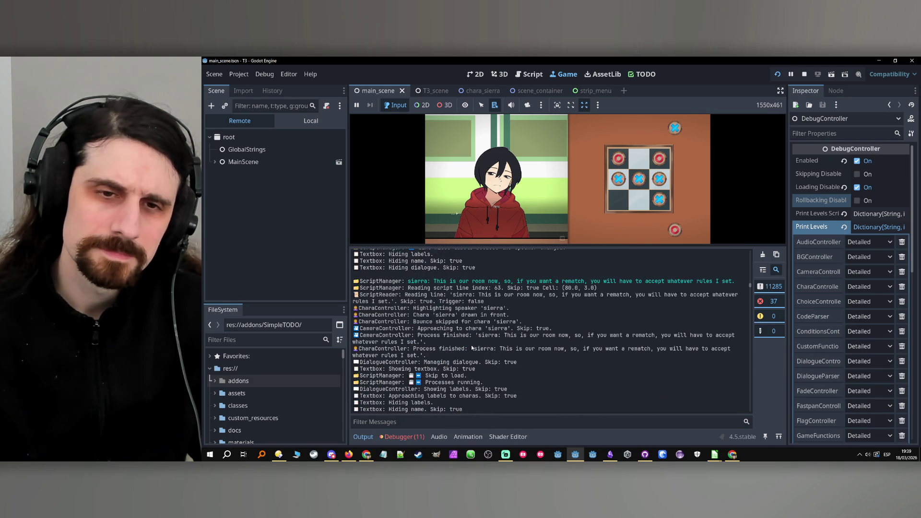
{"action": "scroll", "coordinate": [472, 348], "scroll_direction": "down", "scroll_amount": 1}
{"action": "scroll", "coordinate": [471, 348], "scroll_direction": "down", "scroll_amount": 20}
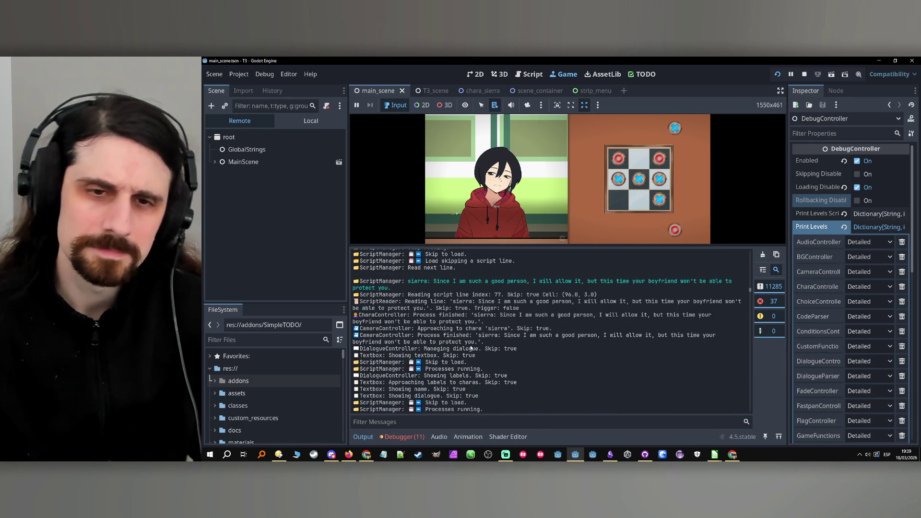
{"action": "scroll", "coordinate": [472, 348], "scroll_direction": "down", "scroll_amount": 10}
{"action": "scroll", "coordinate": [471, 348], "scroll_direction": "down", "scroll_amount": 10}
{"action": "scroll", "coordinate": [471, 348], "scroll_direction": "down", "scroll_amount": 10}
{"action": "scroll", "coordinate": [471, 345], "scroll_direction": "down", "scroll_amount": 5}
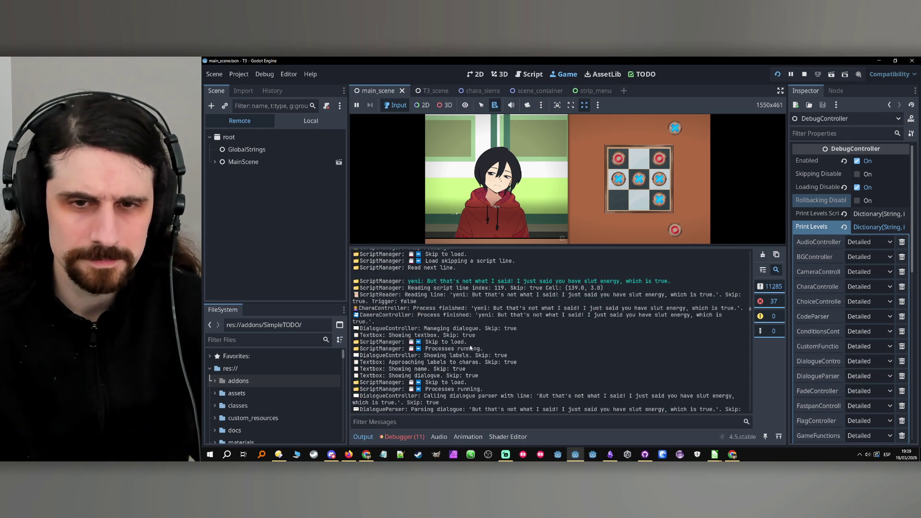
{"action": "scroll", "coordinate": [471, 348], "scroll_direction": "down", "scroll_amount": 10}
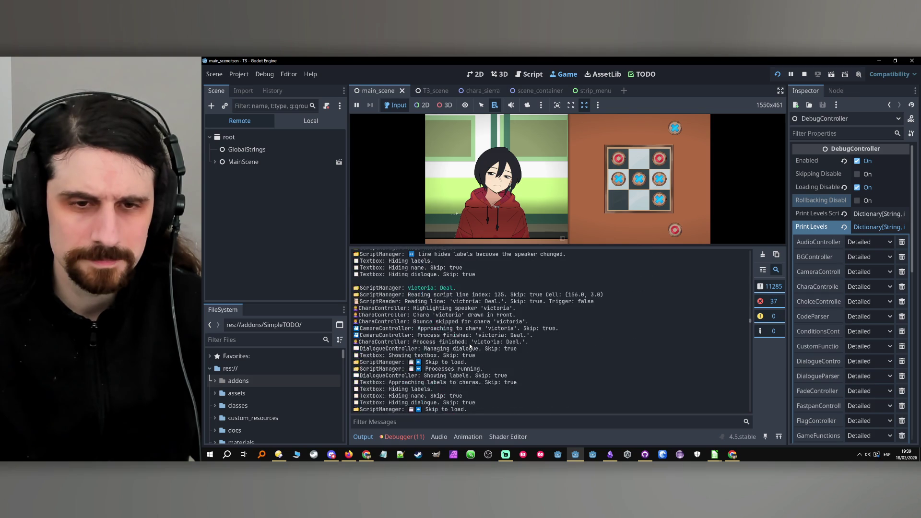
{"action": "scroll", "coordinate": [470, 346], "scroll_direction": "down", "scroll_amount": 10}
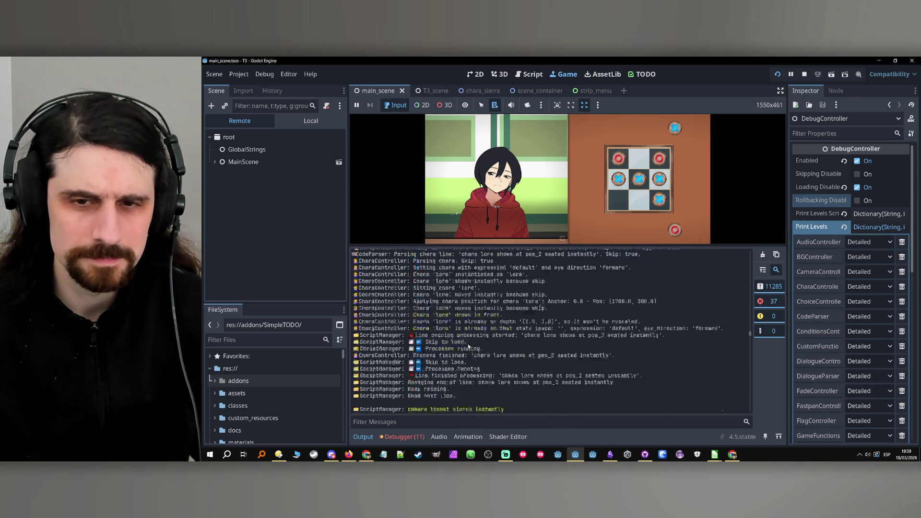
{"action": "scroll", "coordinate": [469, 346], "scroll_direction": "down", "scroll_amount": 10}
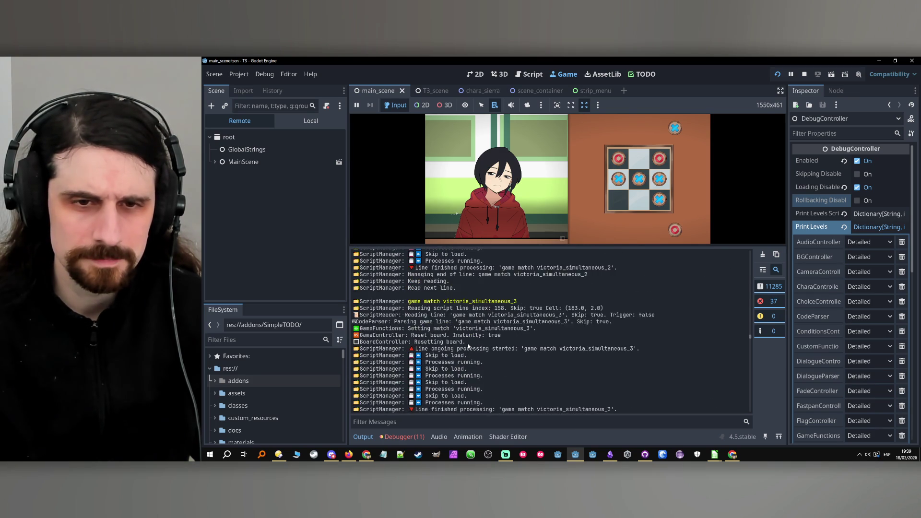
{"action": "scroll", "coordinate": [468, 346], "scroll_direction": "down", "scroll_amount": 8}
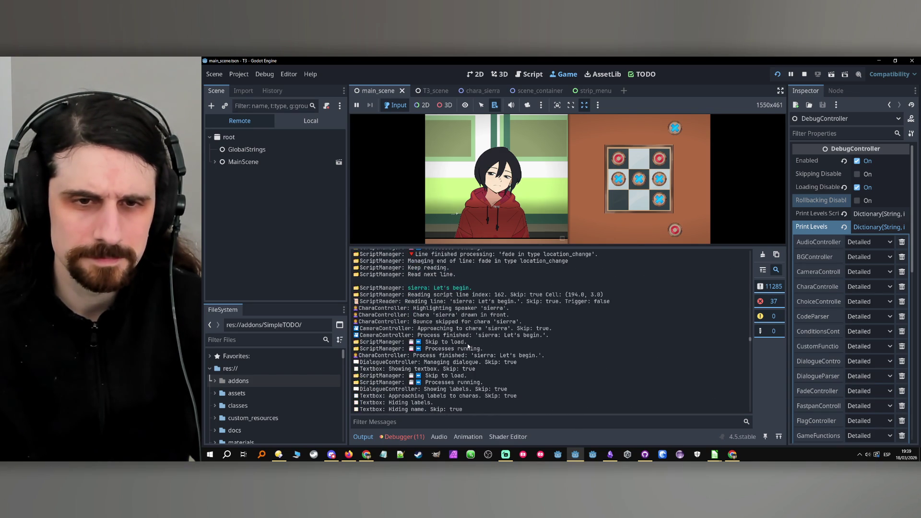
{"action": "scroll", "coordinate": [468, 346], "scroll_direction": "down", "scroll_amount": 10}
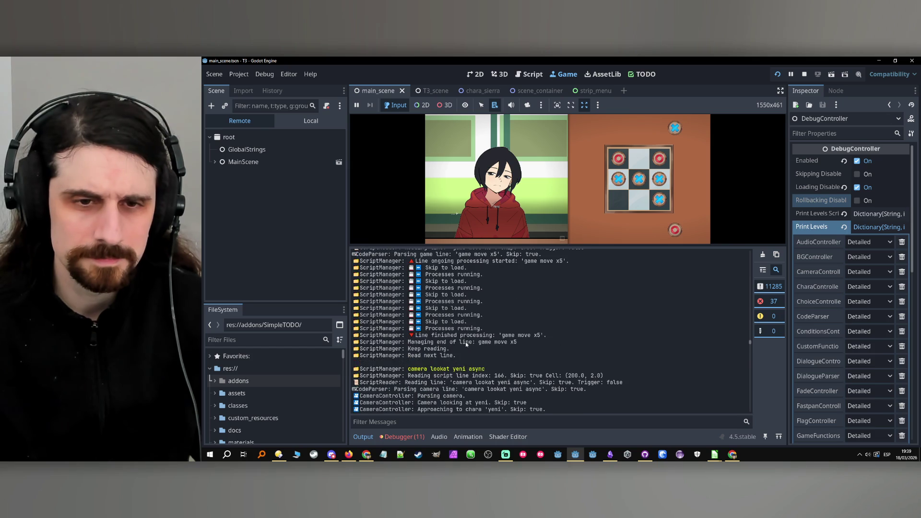
{"action": "scroll", "coordinate": [465, 344], "scroll_direction": "down", "scroll_amount": 6}
{"action": "scroll", "coordinate": [464, 344], "scroll_direction": "down", "scroll_amount": 10}
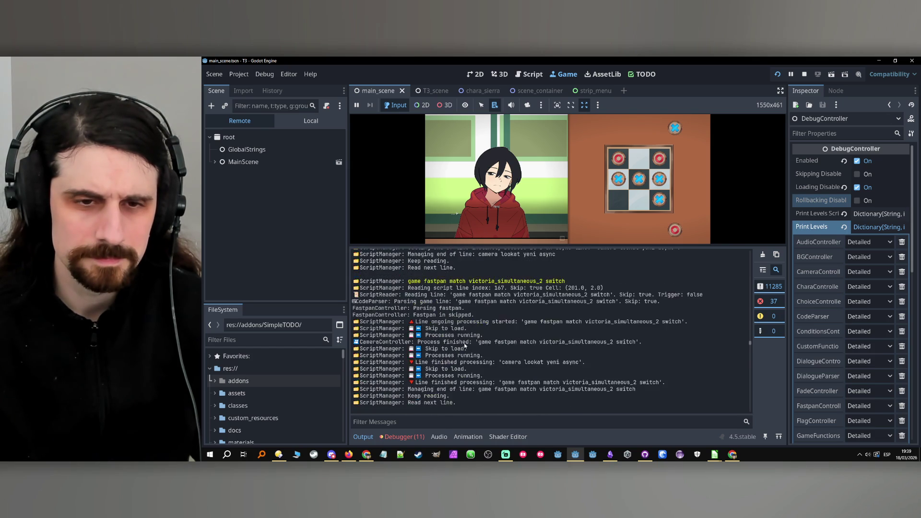
{"action": "scroll", "coordinate": [465, 345], "scroll_direction": "down", "scroll_amount": 10}
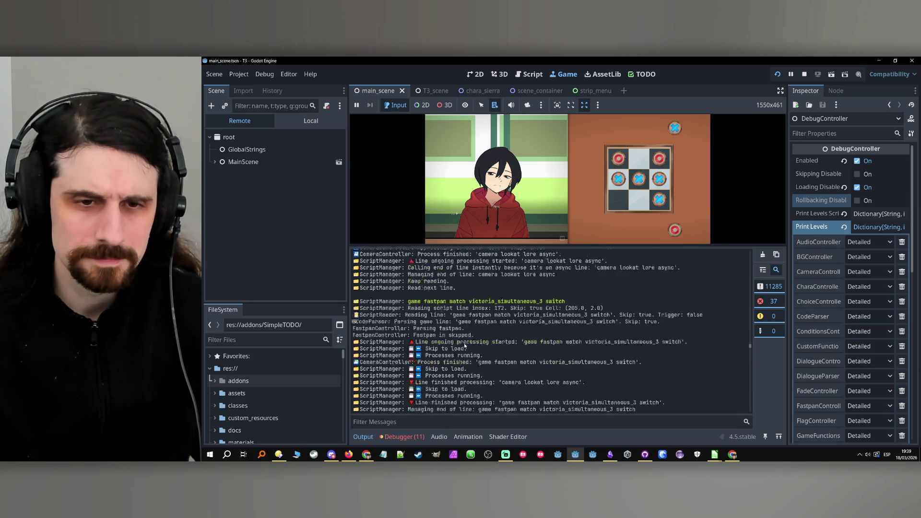
{"action": "scroll", "coordinate": [464, 346], "scroll_direction": "down", "scroll_amount": 10}
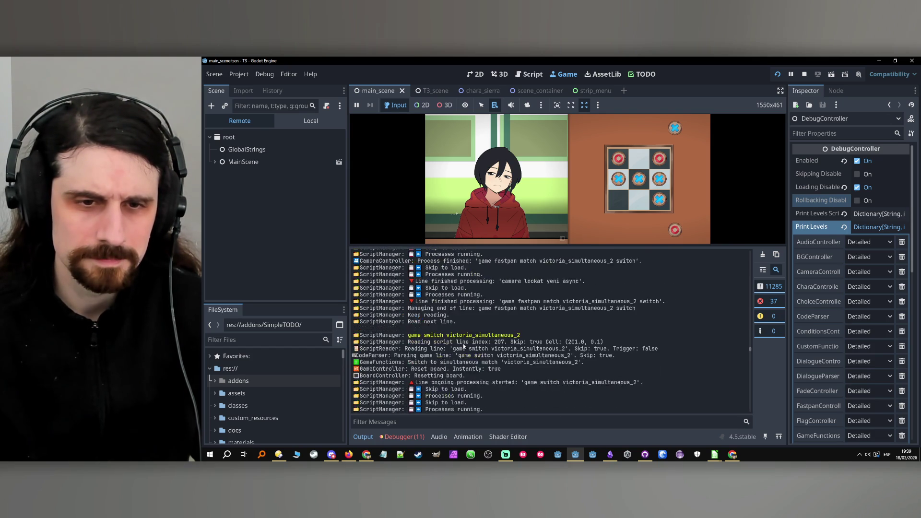
{"action": "scroll", "coordinate": [464, 346], "scroll_direction": "down", "scroll_amount": 8}
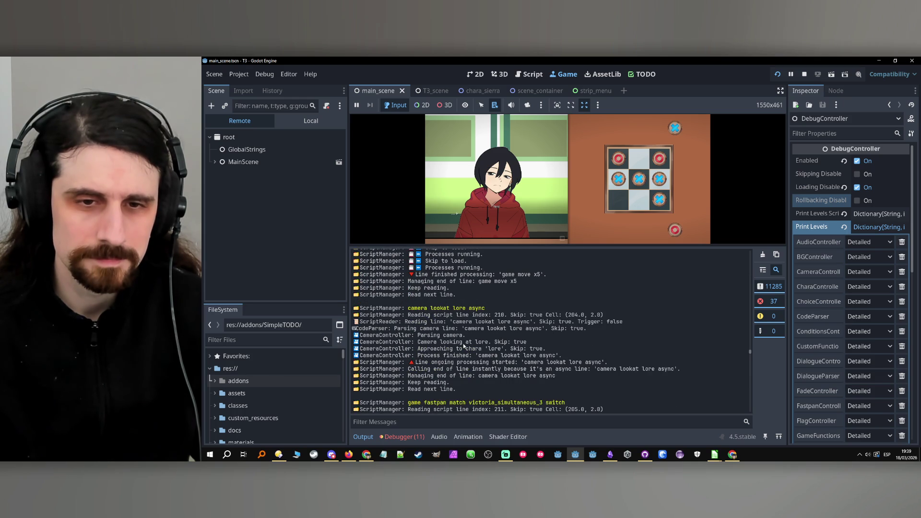
{"action": "scroll", "coordinate": [464, 346], "scroll_direction": "down", "scroll_amount": 1}
{"action": "scroll", "coordinate": [464, 346], "scroll_direction": "down", "scroll_amount": 12}
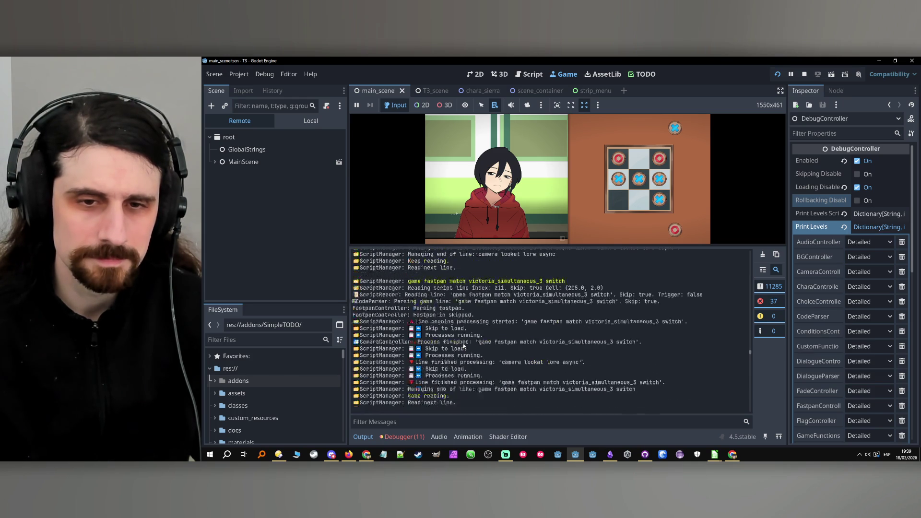
{"action": "scroll", "coordinate": [465, 346], "scroll_direction": "down", "scroll_amount": 8}
{"action": "scroll", "coordinate": [464, 345], "scroll_direction": "down", "scroll_amount": 10}
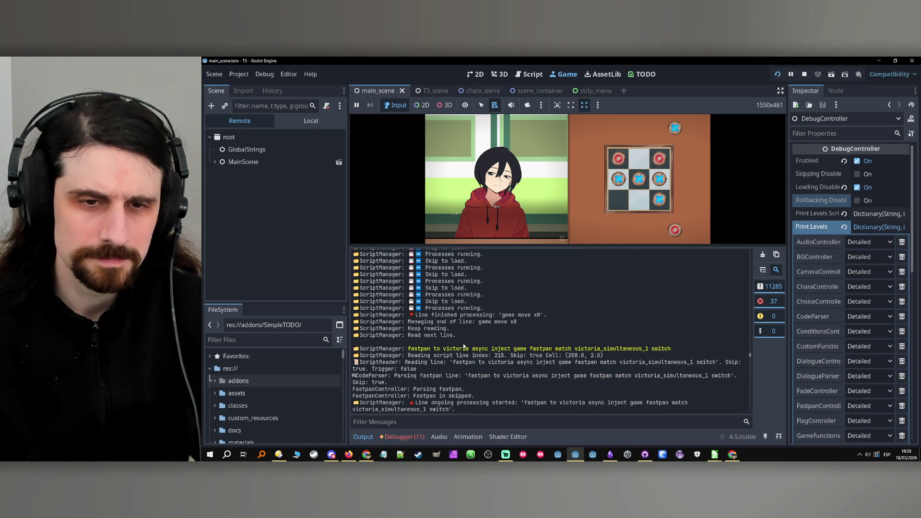
{"action": "scroll", "coordinate": [497, 315], "scroll_direction": "down", "scroll_amount": 8}
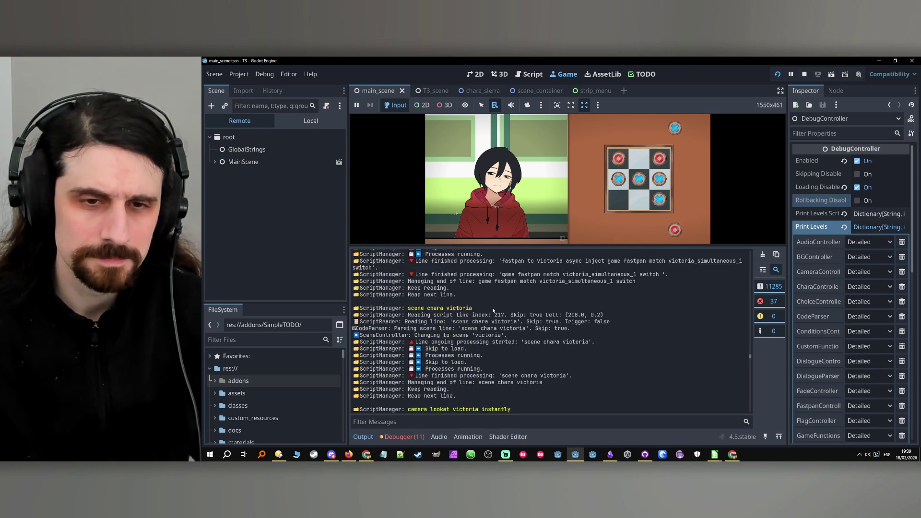
{"action": "scroll", "coordinate": [493, 307], "scroll_direction": "down", "scroll_amount": 3}
{"action": "scroll", "coordinate": [492, 307], "scroll_direction": "down", "scroll_amount": 10}
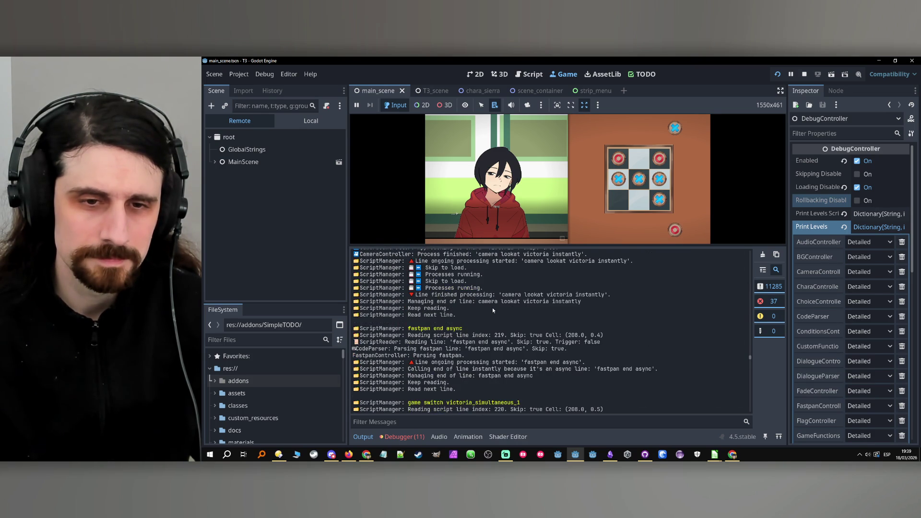
{"action": "scroll", "coordinate": [492, 307], "scroll_direction": "down", "scroll_amount": 10}
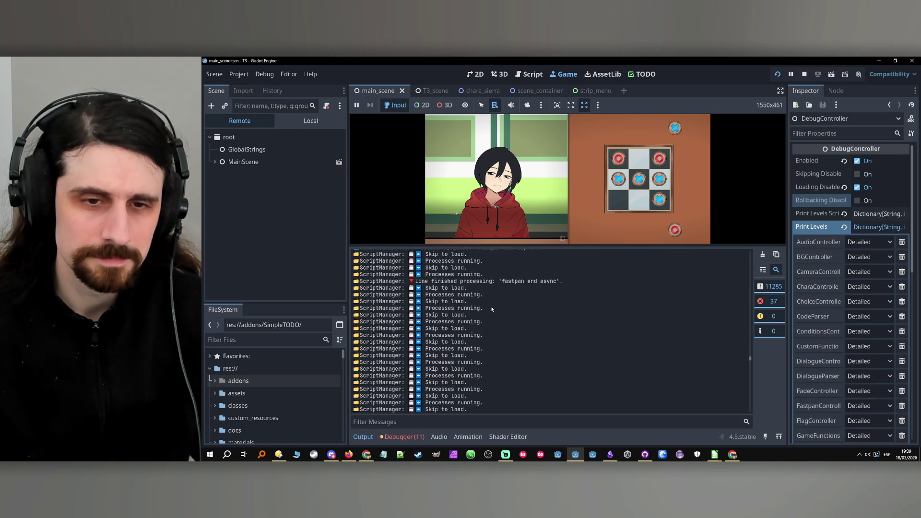
{"action": "scroll", "coordinate": [493, 309], "scroll_direction": "down", "scroll_amount": 6}
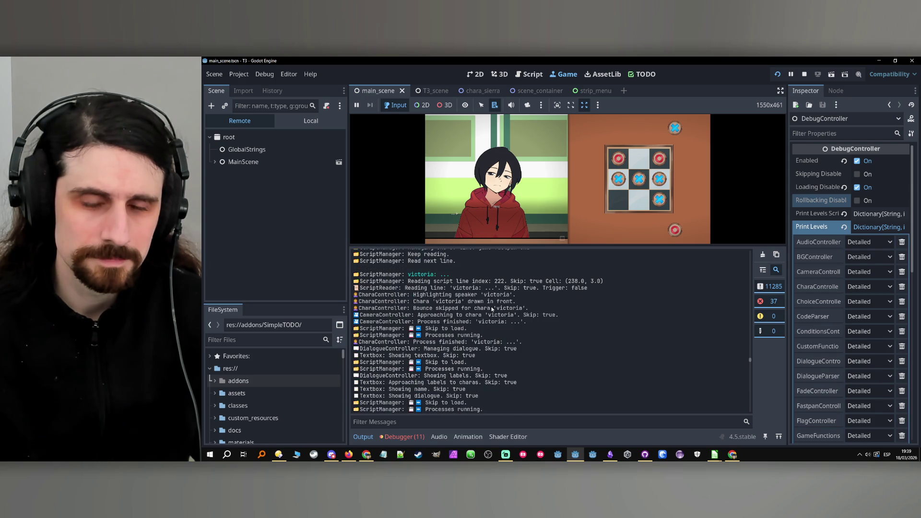
{"action": "scroll", "coordinate": [492, 308], "scroll_direction": "up", "scroll_amount": 4}
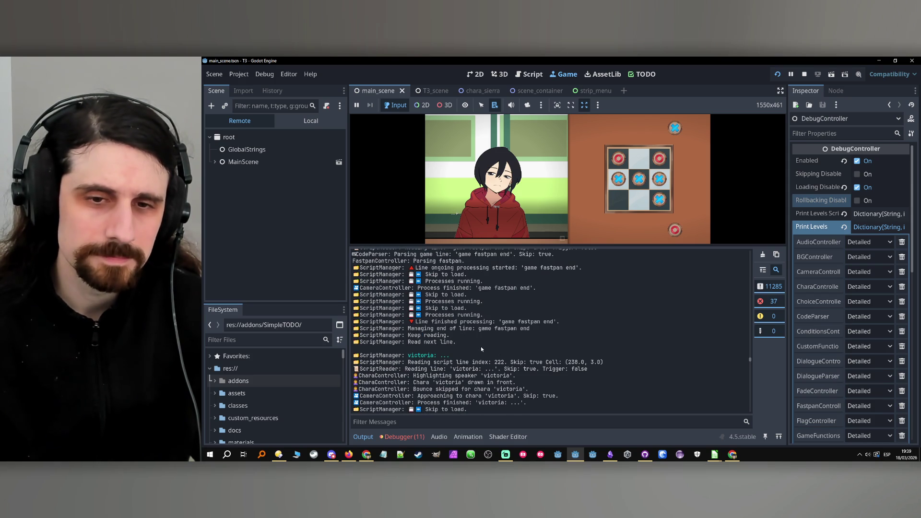
{"action": "scroll", "coordinate": [479, 345], "scroll_direction": "down", "scroll_amount": 2}
{"action": "scroll", "coordinate": [471, 345], "scroll_direction": "down", "scroll_amount": 3}
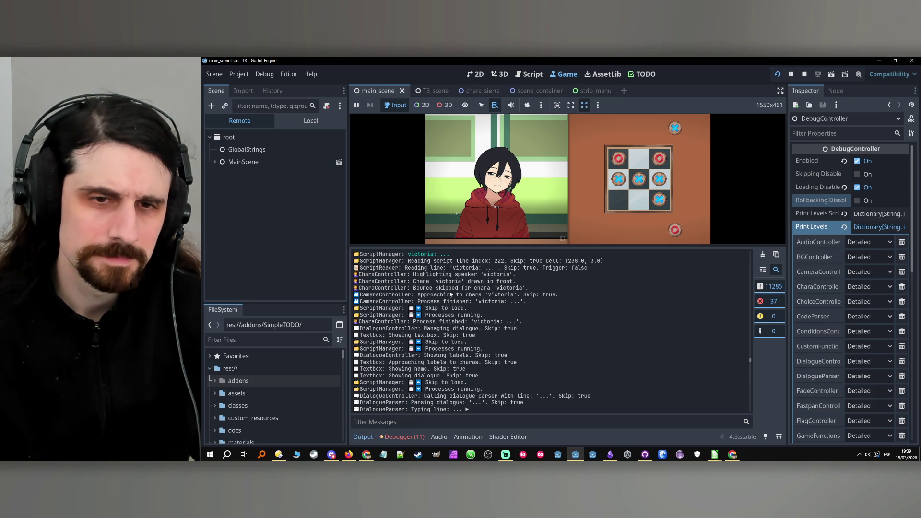
{"action": "scroll", "coordinate": [460, 328], "scroll_direction": "down", "scroll_amount": 1}
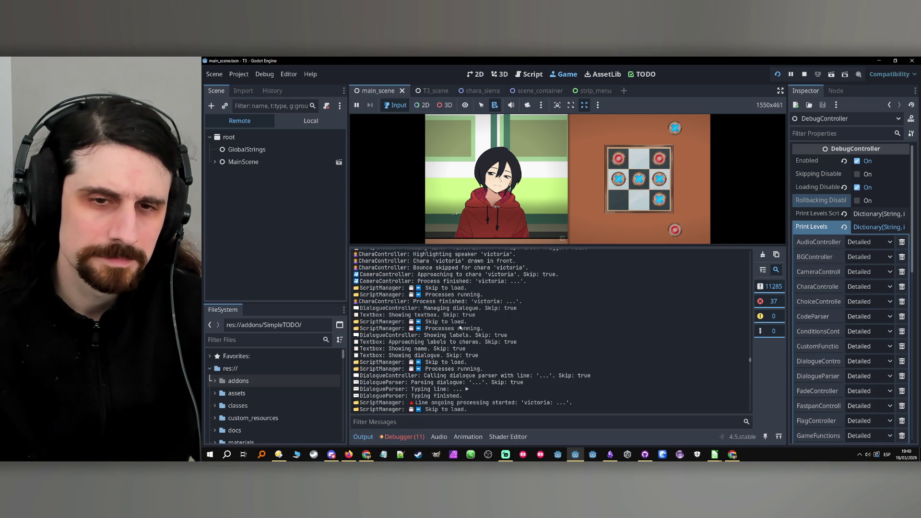
{"action": "scroll", "coordinate": [458, 318], "scroll_direction": "down", "scroll_amount": 1}
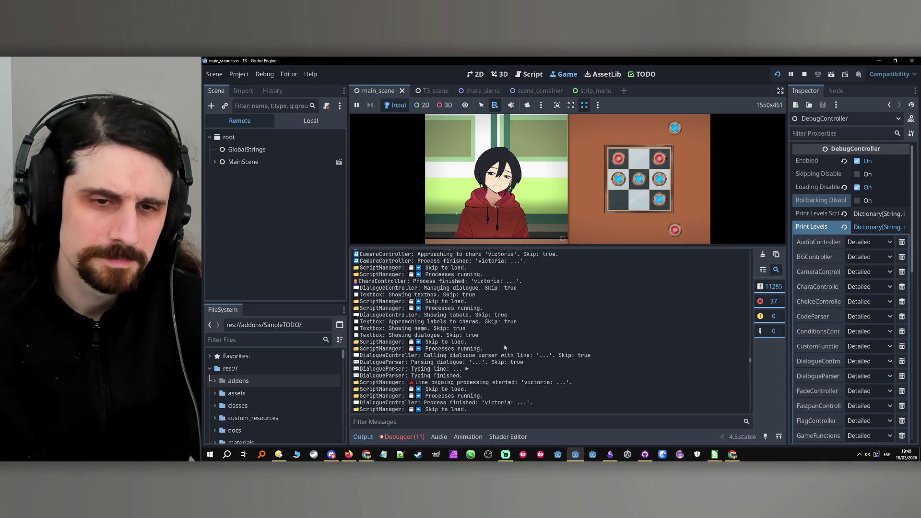
{"action": "scroll", "coordinate": [496, 344], "scroll_direction": "down", "scroll_amount": 2}
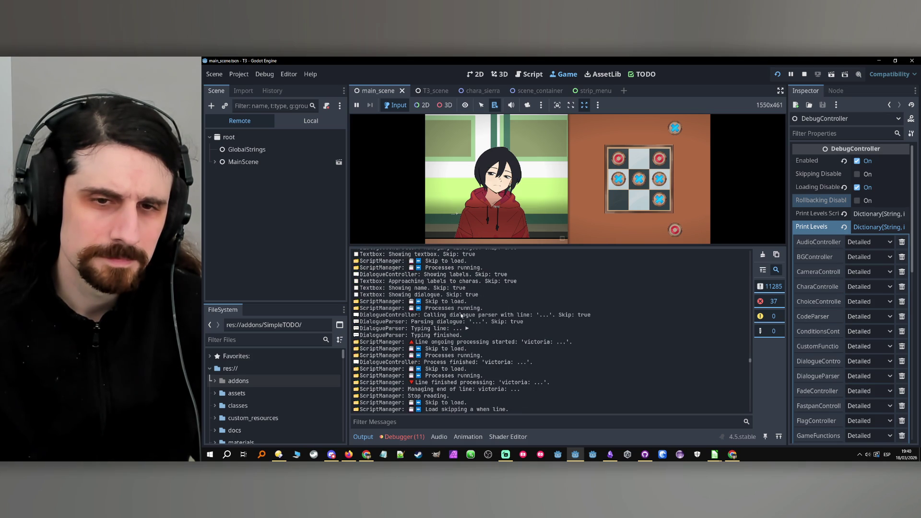
Highlight the dialogue parser log lines and those from 'Typing finished' onward
{"action": "mouse_move", "coordinate": [451, 316]}
{"action": "left_mouse_down"}
{"action": "mouse_move", "coordinate": [480, 323]}
{"action": "mouse_move", "coordinate": [483, 341]}
{"action": "left_mouse_up"}
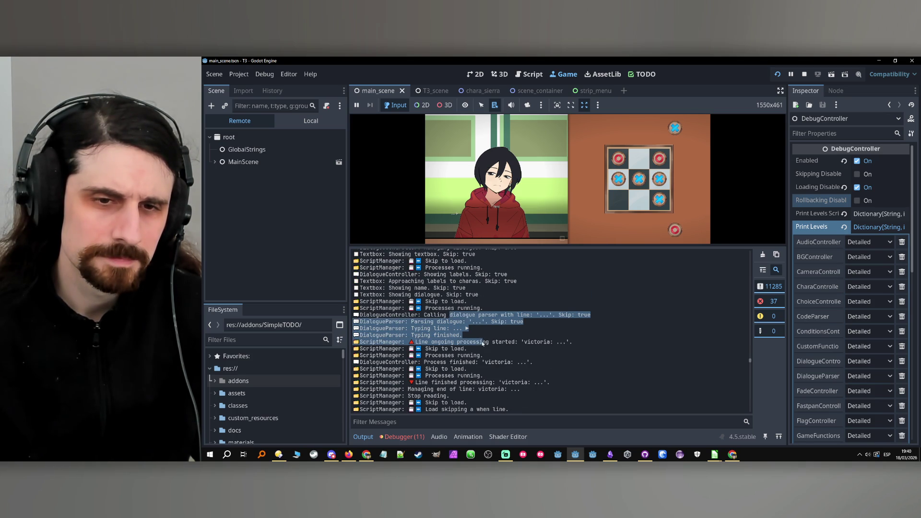
{"action": "scroll", "coordinate": [479, 341], "scroll_direction": "down", "scroll_amount": 2}
{"action": "left_click", "coordinate": [457, 310]}
{"action": "mouse_move", "coordinate": [422, 295]}
{"action": "left_mouse_down"}
{"action": "mouse_move", "coordinate": [479, 329]}
{"action": "mouse_move", "coordinate": [507, 333]}
{"action": "mouse_move", "coordinate": [498, 361]}
{"action": "mouse_move", "coordinate": [522, 369]}
{"action": "left_mouse_up"}
{"action": "left_click", "coordinate": [517, 365]}
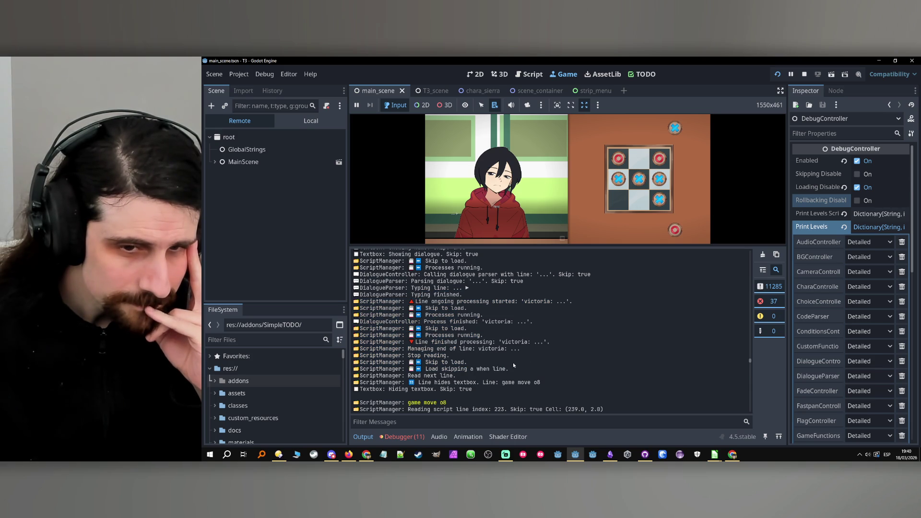
{"action": "left_click_drag", "start_coordinate": [444, 369], "coordinate": [506, 369]}
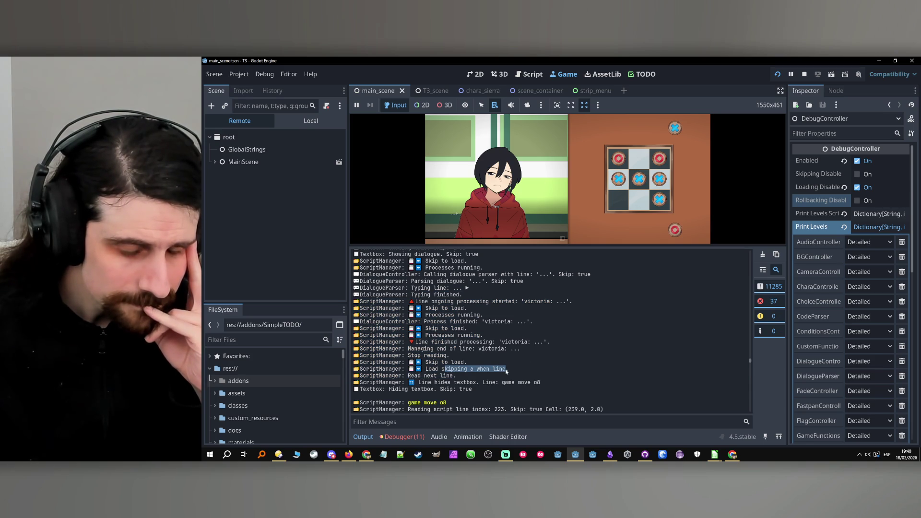
{"action": "left_click", "coordinate": [463, 374]}
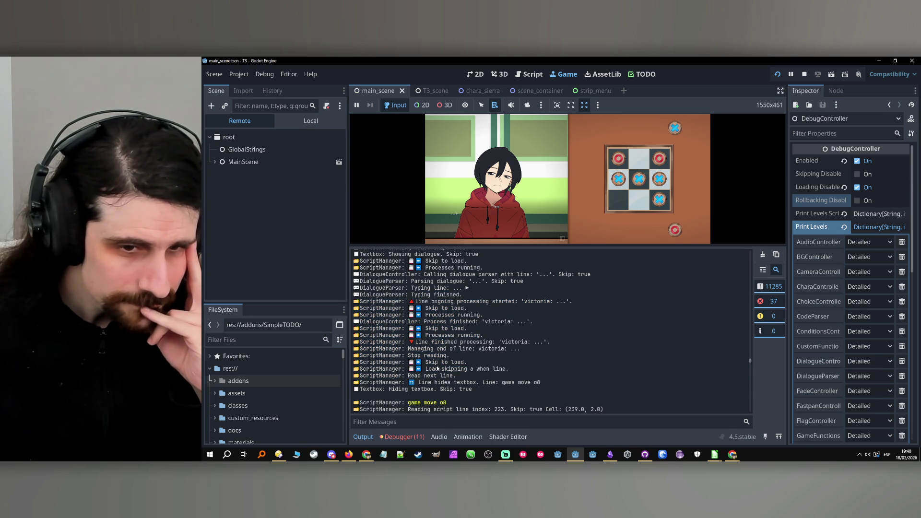
Mark 'Load skipping a when line' through 'Read next line', then stop the running game
{"action": "left_click_drag", "start_coordinate": [432, 375], "coordinate": [473, 389]}
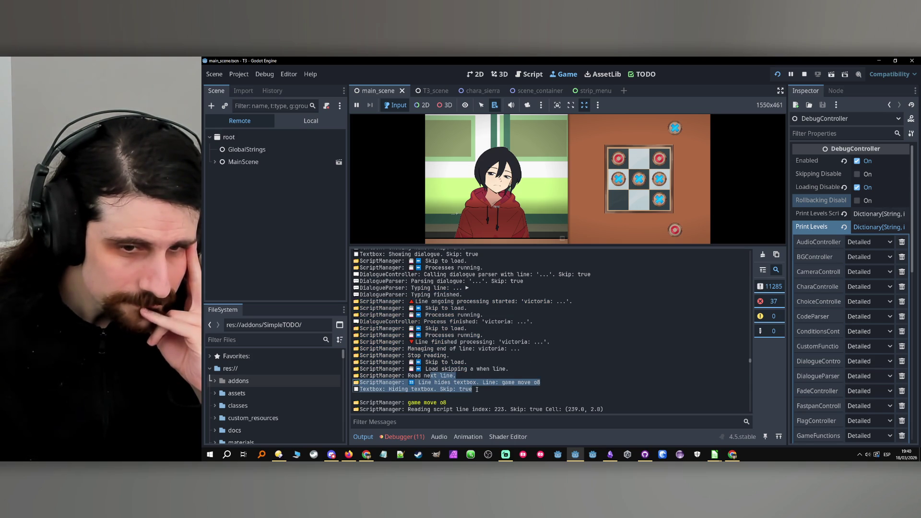
{"action": "left_click", "coordinate": [468, 383]}
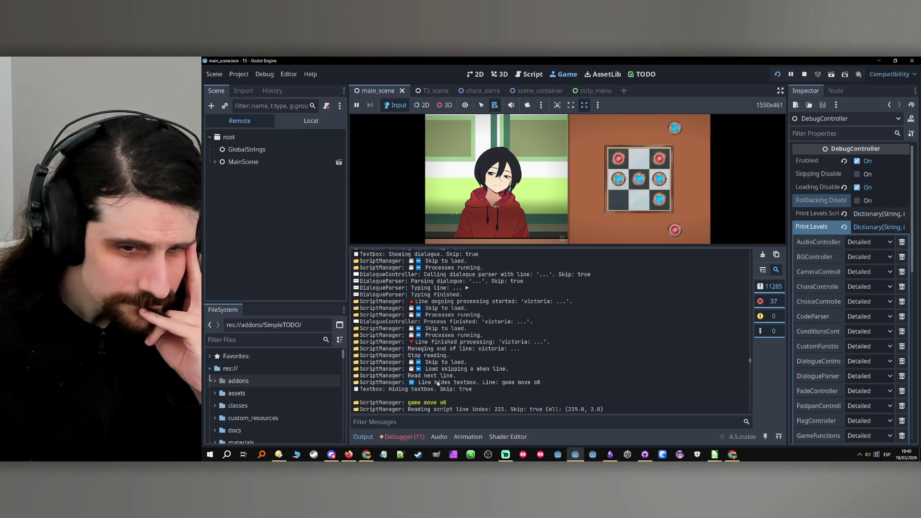
{"action": "left_click", "coordinate": [504, 390]}
{"action": "triple_click", "coordinate": [480, 383]}
{"action": "left_click", "coordinate": [437, 370]}
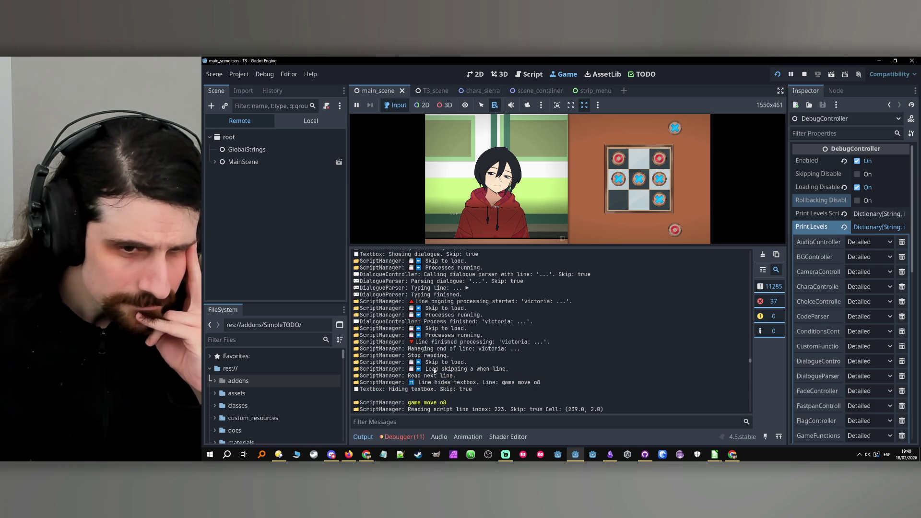
{"action": "left_click_drag", "start_coordinate": [427, 370], "coordinate": [507, 370]}
{"action": "key", "text": "ctrl+c"}
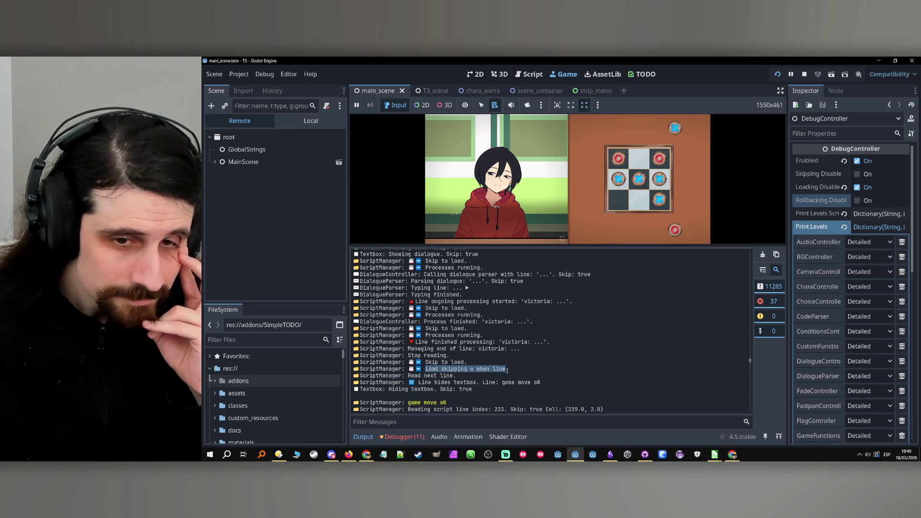
{"action": "left_click", "coordinate": [805, 73]}
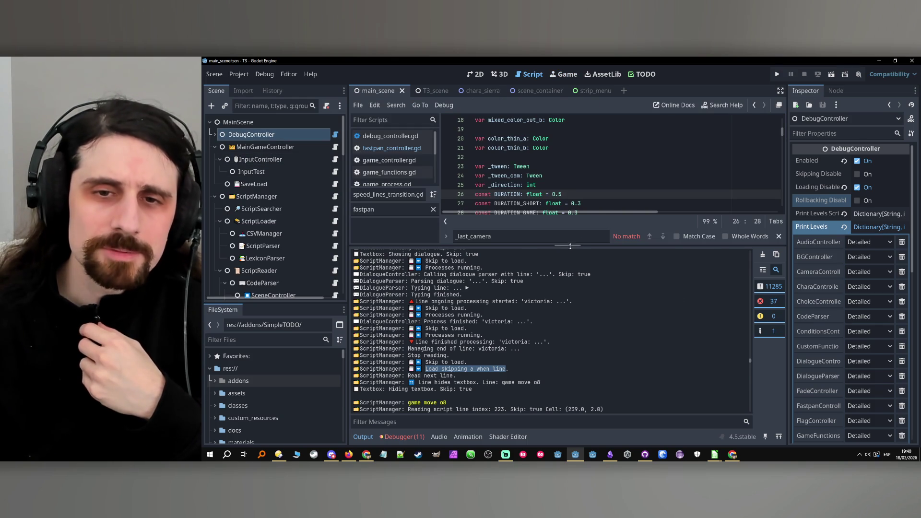
Open script_manager.gd and search it for the 'Load skipping a when line' message
{"action": "left_click_drag", "start_coordinate": [571, 248], "coordinate": [568, 324]}
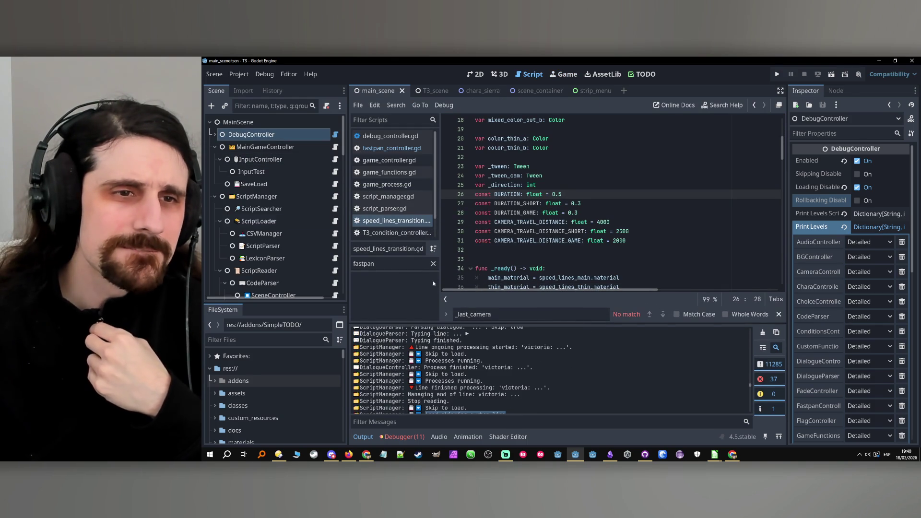
{"action": "left_click", "coordinate": [388, 197]}
{"action": "key", "text": "ctrl+f"}
{"action": "key", "text": "ctrl+v"}
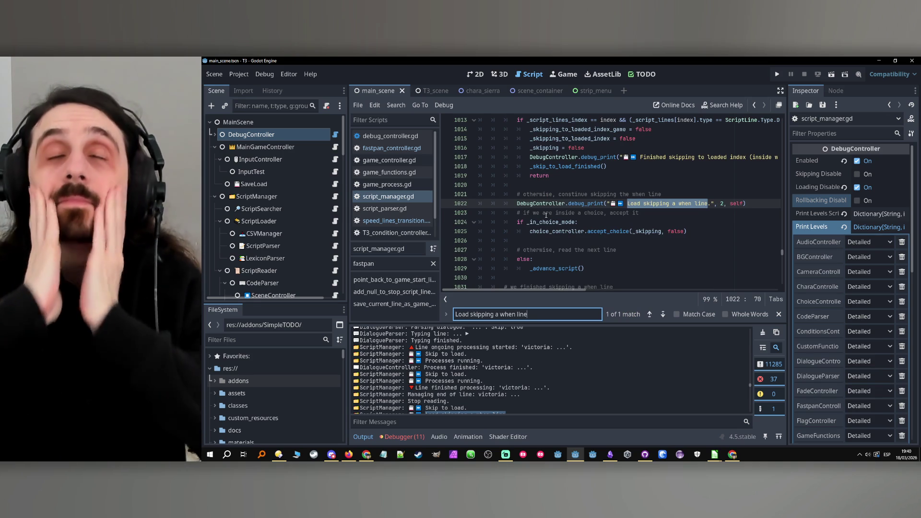
{"action": "scroll", "coordinate": [573, 194], "scroll_direction": "up", "scroll_amount": 3}
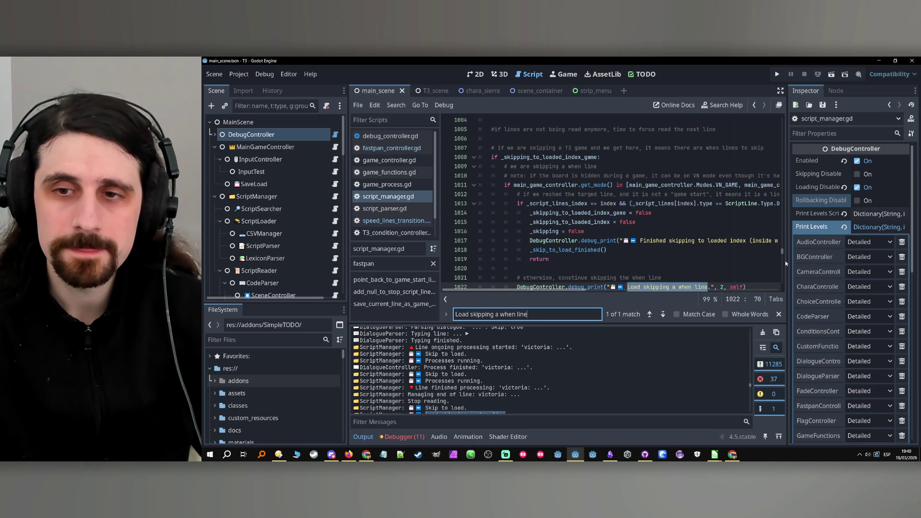
Inspect line 1013's _script_lines_index, index, DIALOGUE and _script_lines comparison
{"action": "left_click_drag", "start_coordinate": [788, 262], "coordinate": [828, 265]}
{"action": "scroll", "coordinate": [819, 264], "scroll_direction": "down", "scroll_amount": 1}
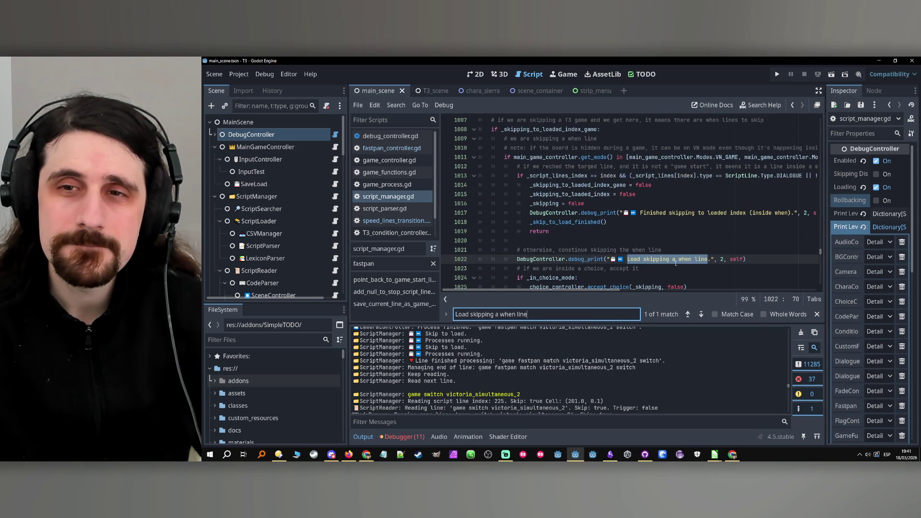
{"action": "mouse_move", "coordinate": [631, 291]}
{"action": "left_mouse_down"}
{"action": "mouse_move", "coordinate": [661, 291]}
{"action": "mouse_move", "coordinate": [550, 289]}
{"action": "left_mouse_up"}
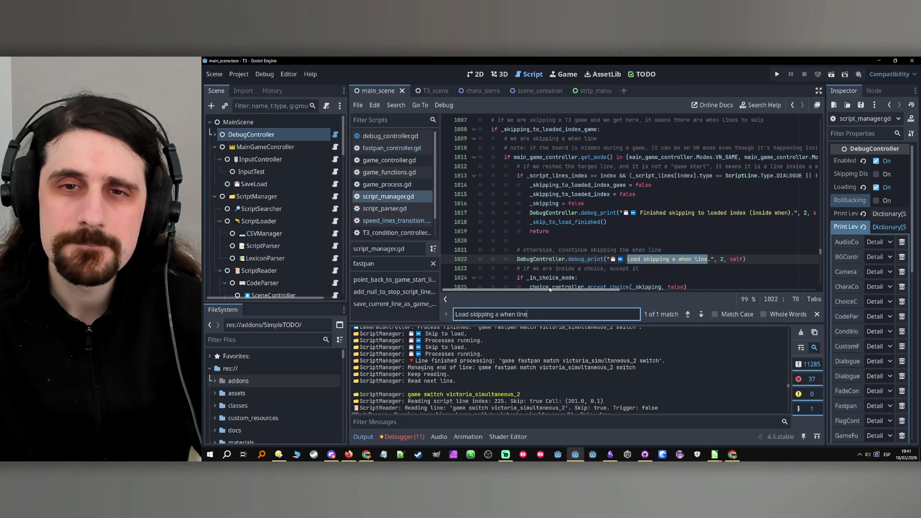
{"action": "scroll", "coordinate": [644, 154], "scroll_direction": "down", "scroll_amount": 2}
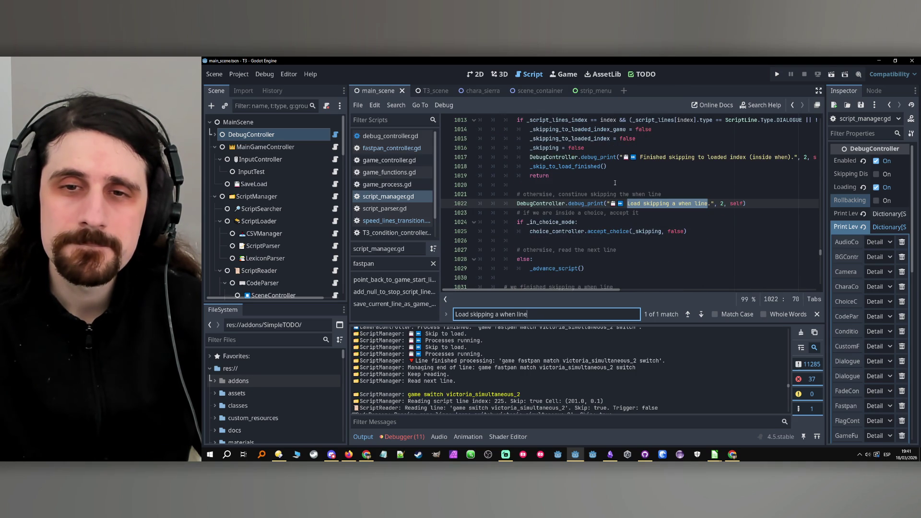
{"action": "scroll", "coordinate": [615, 183], "scroll_direction": "up", "scroll_amount": 3}
{"action": "scroll", "coordinate": [603, 190], "scroll_direction": "down", "scroll_amount": 1}
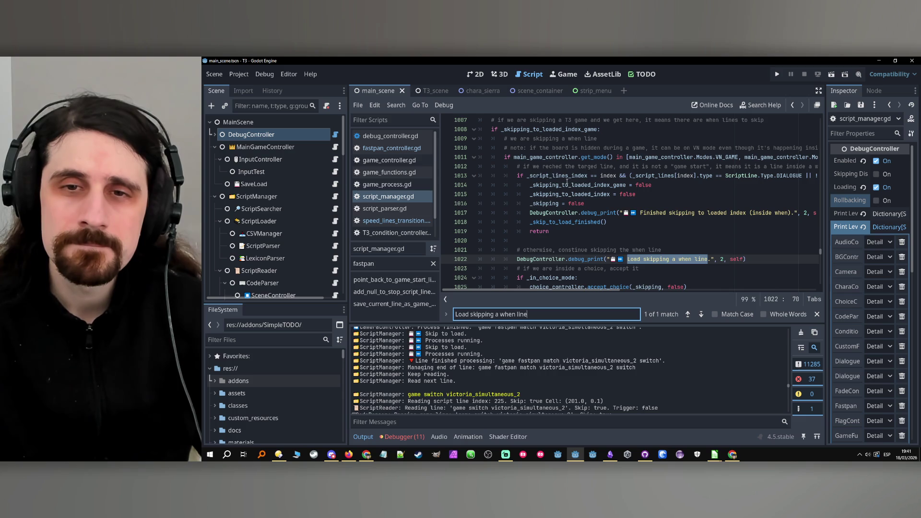
{"action": "double_click", "coordinate": [566, 178]}
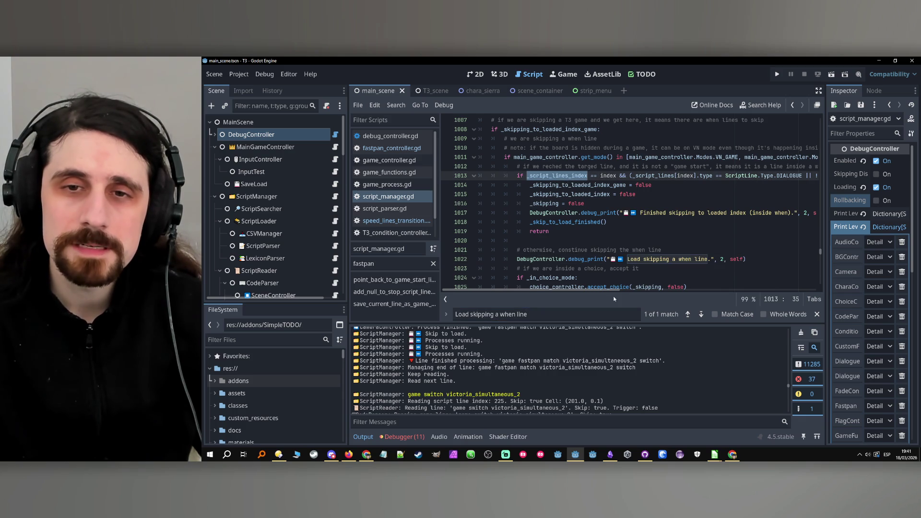
{"action": "mouse_move", "coordinate": [612, 291]}
{"action": "left_mouse_down"}
{"action": "mouse_move", "coordinate": [758, 298]}
{"action": "mouse_move", "coordinate": [591, 298]}
{"action": "left_mouse_up"}
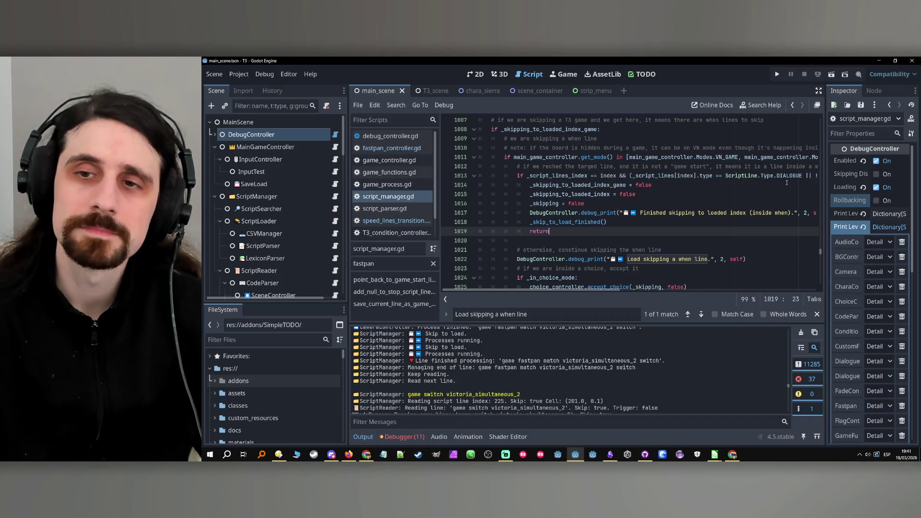
{"action": "double_click", "coordinate": [790, 176]}
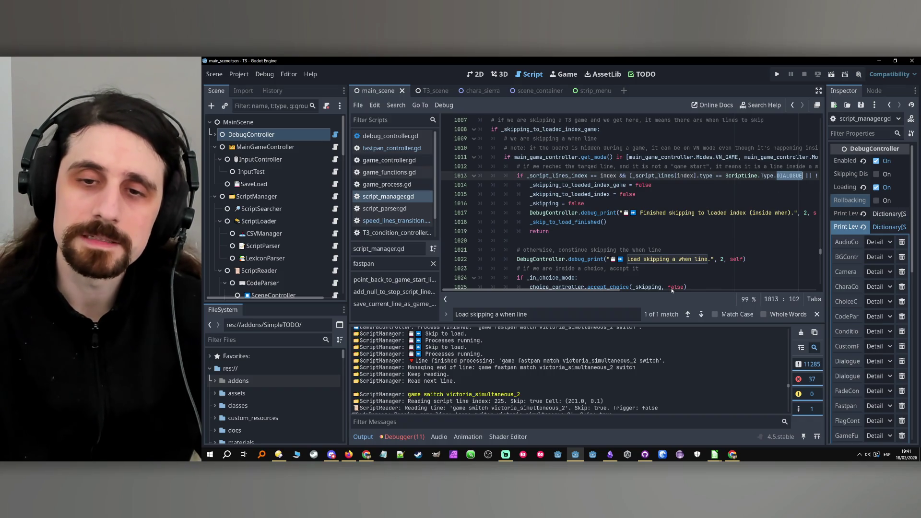
{"action": "mouse_move", "coordinate": [615, 288]}
{"action": "left_mouse_down"}
{"action": "mouse_move", "coordinate": [785, 287]}
{"action": "mouse_move", "coordinate": [612, 288]}
{"action": "left_mouse_up"}
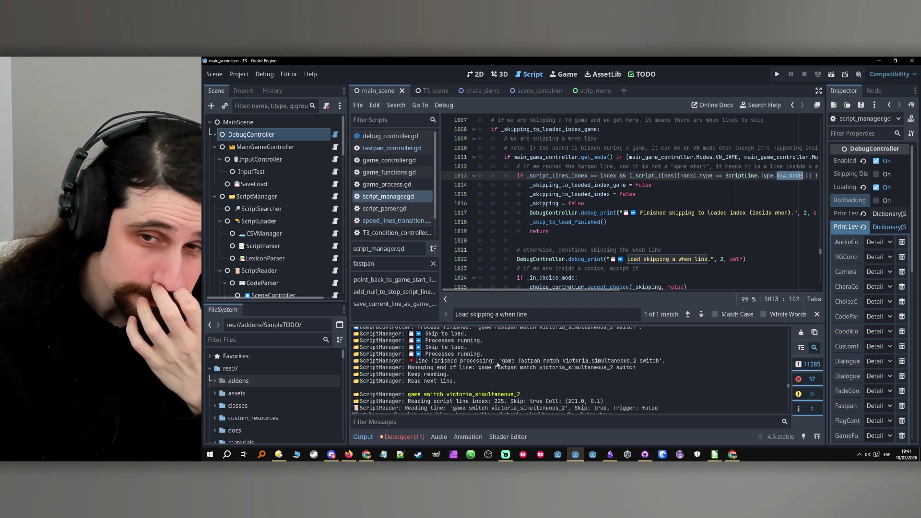
{"action": "scroll", "coordinate": [600, 250], "scroll_direction": "up", "scroll_amount": 1}
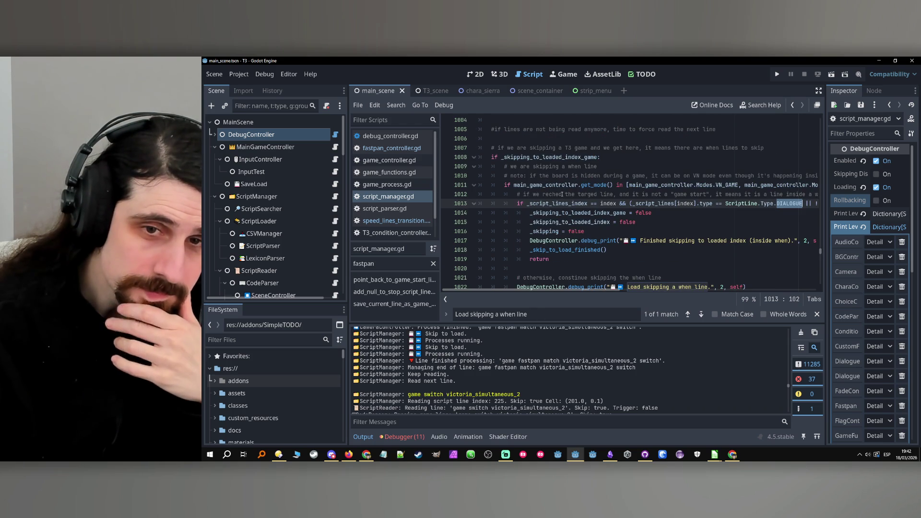
{"action": "double_click", "coordinate": [560, 203]}
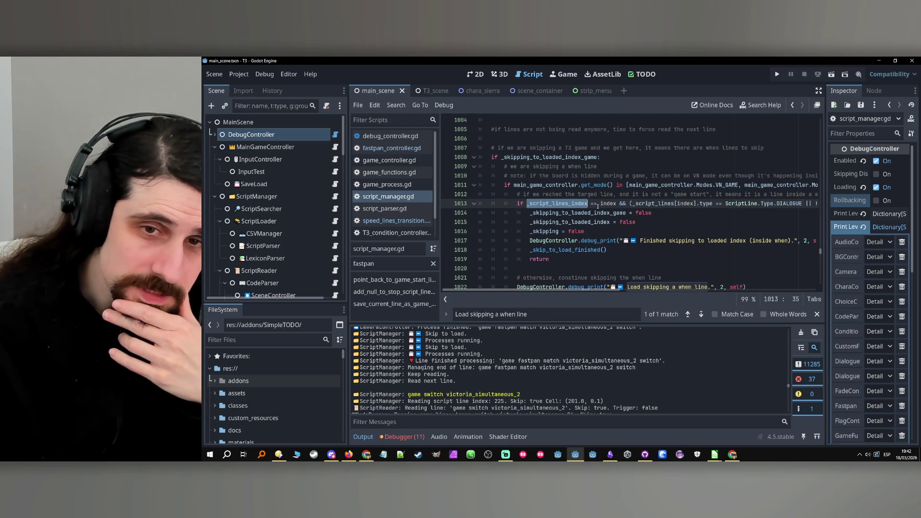
{"action": "double_click", "coordinate": [602, 203]}
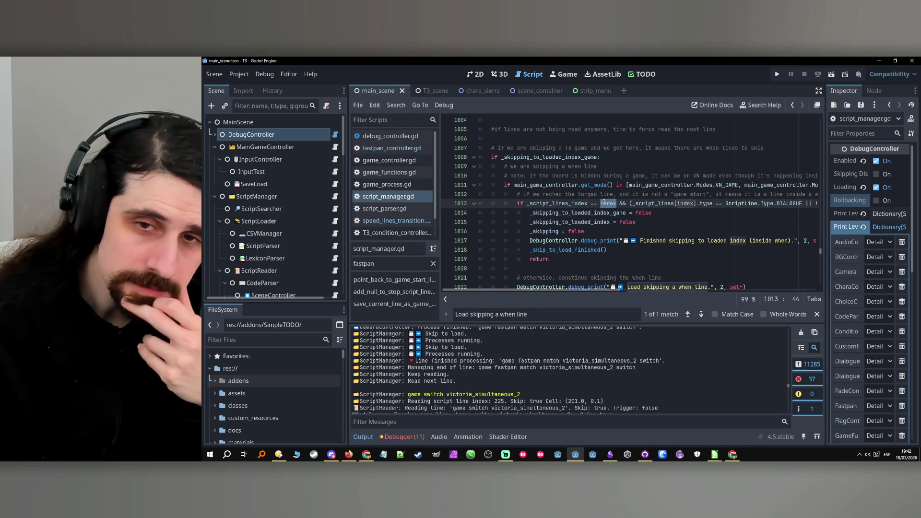
{"action": "mouse_move", "coordinate": [605, 203]}
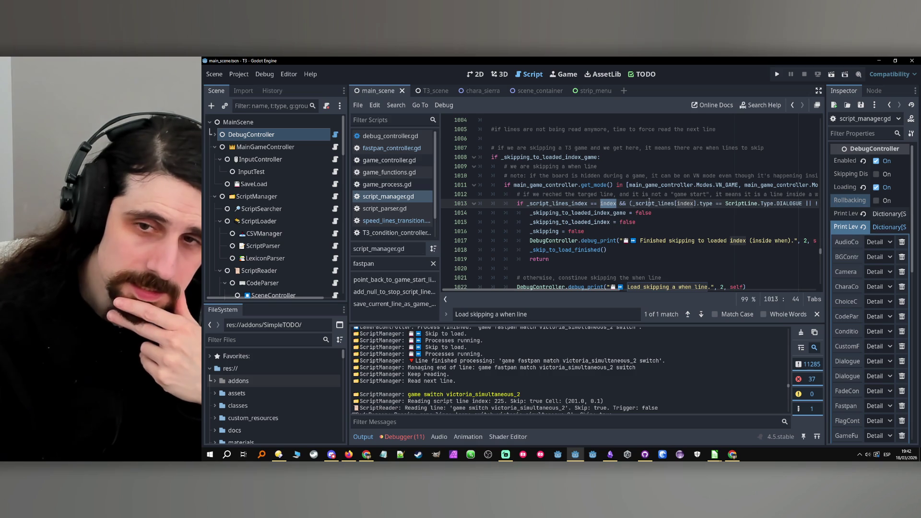
{"action": "double_click", "coordinate": [647, 204]}
{"action": "scroll", "coordinate": [665, 231], "scroll_direction": "down", "scroll_amount": 2}
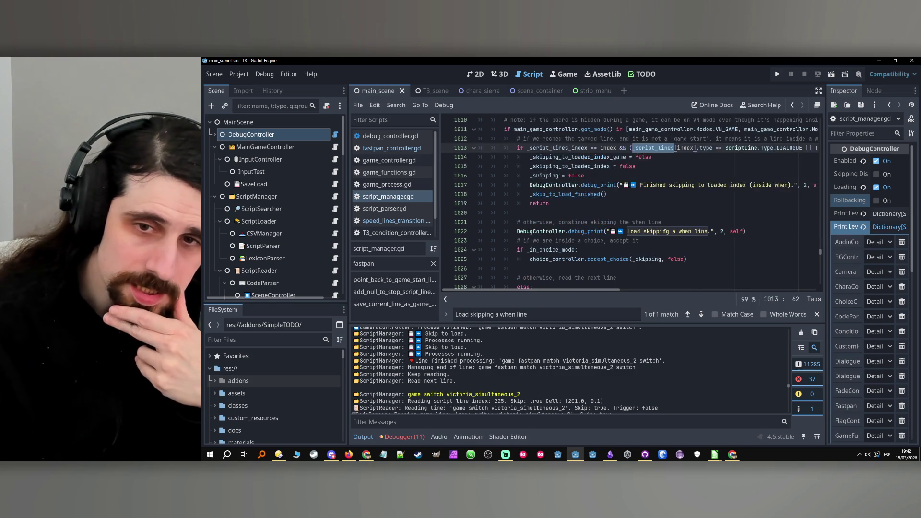
Return to the 'Load skipping a when line' match and put a breakpoint on line 1013
{"action": "left_click", "coordinate": [548, 316]}
{"action": "left_click", "coordinate": [701, 314]}
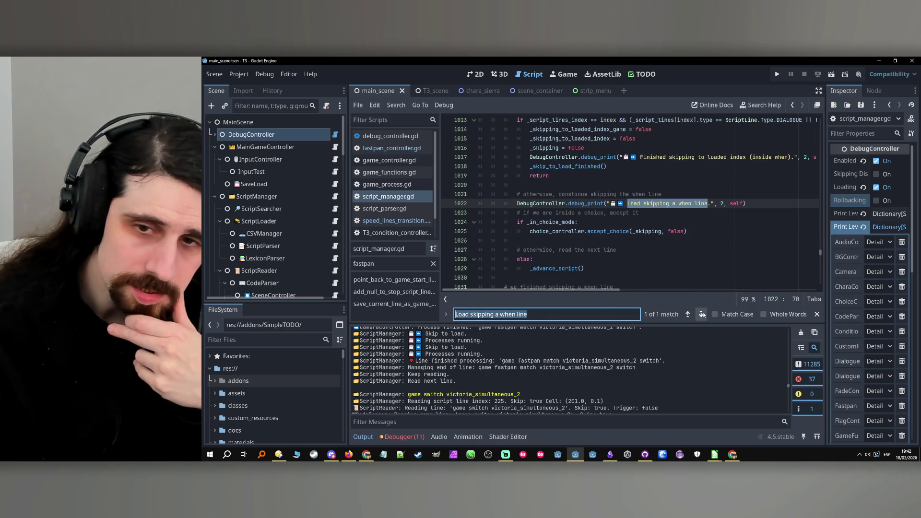
{"action": "scroll", "coordinate": [693, 261], "scroll_direction": "down", "scroll_amount": 5}
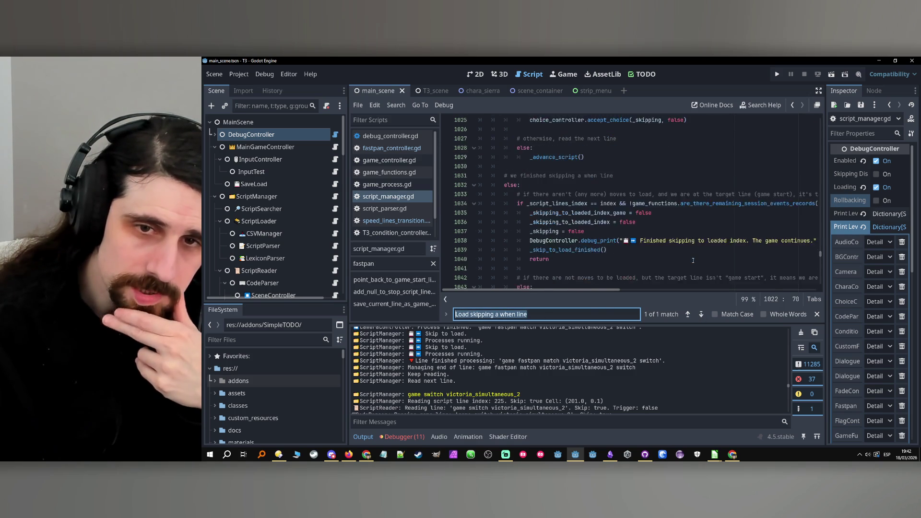
{"action": "scroll", "coordinate": [692, 260], "scroll_direction": "up", "scroll_amount": 8}
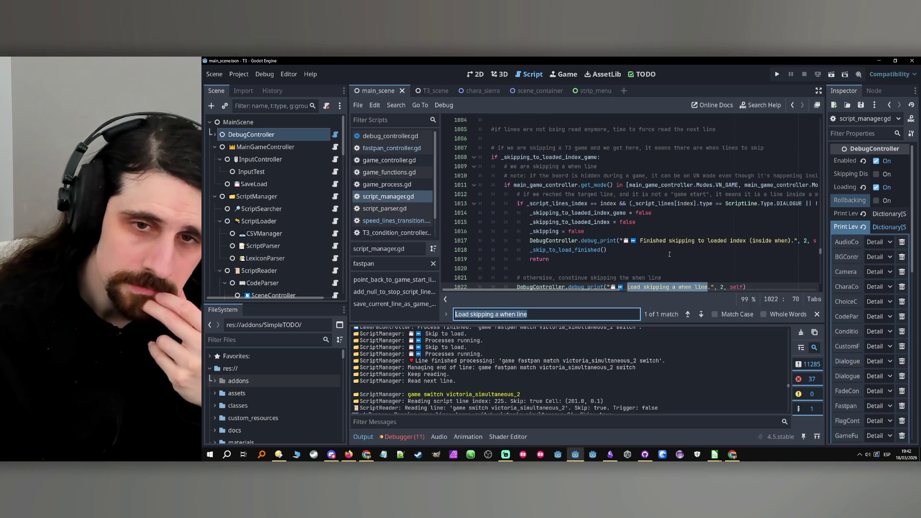
{"action": "mouse_move", "coordinate": [529, 228]}
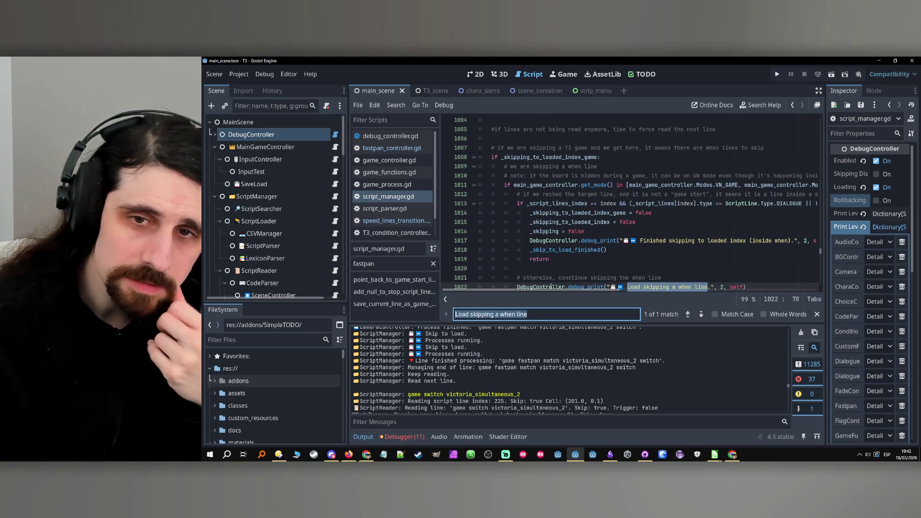
{"action": "mouse_move", "coordinate": [544, 292]}
{"action": "left_mouse_down"}
{"action": "mouse_move", "coordinate": [571, 292]}
{"action": "mouse_move", "coordinate": [499, 292]}
{"action": "left_mouse_up"}
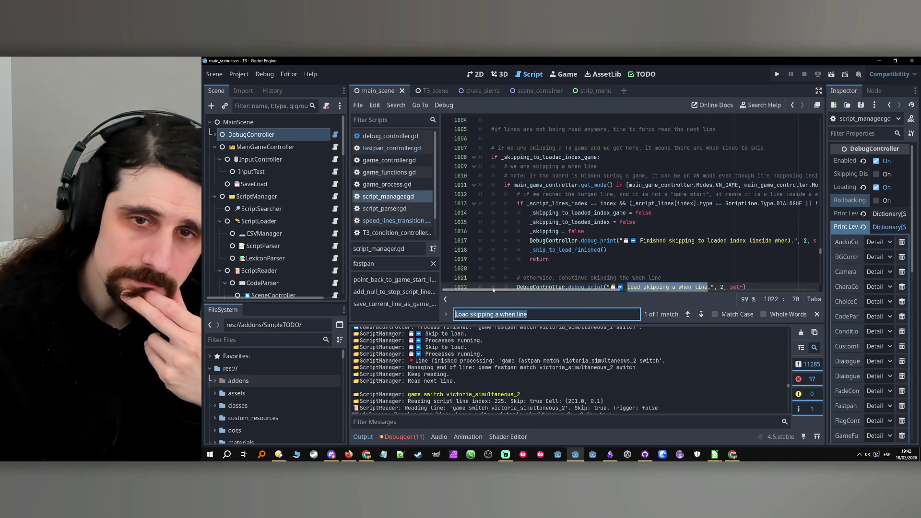
{"action": "left_click", "coordinate": [448, 205], "text": "shift"}
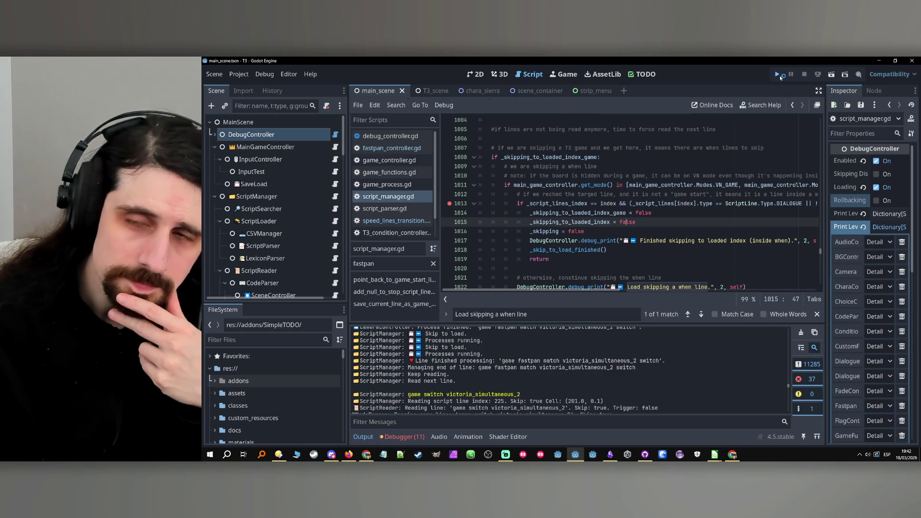
Run the game, advance past Sierra's 'Let's begin' line, and clear the Output log
{"action": "left_click", "coordinate": [778, 75]}
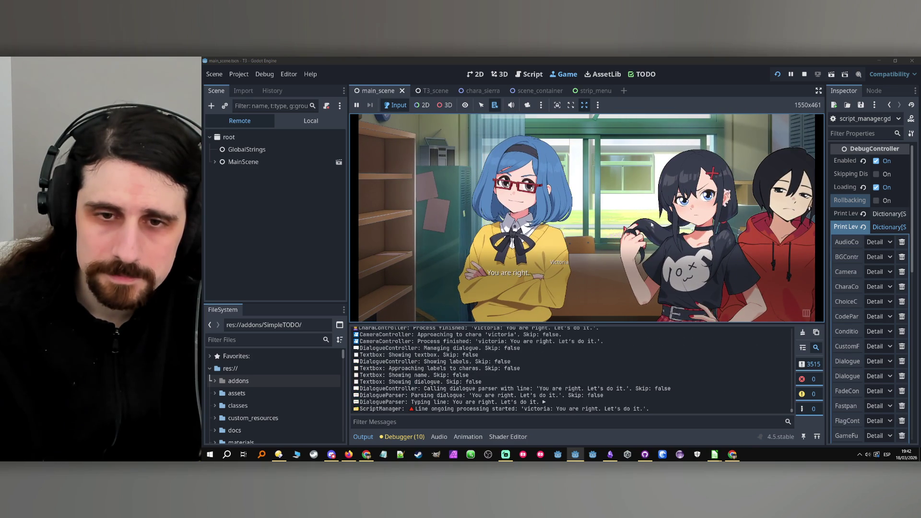
{"action": "left_click", "coordinate": [652, 224]}
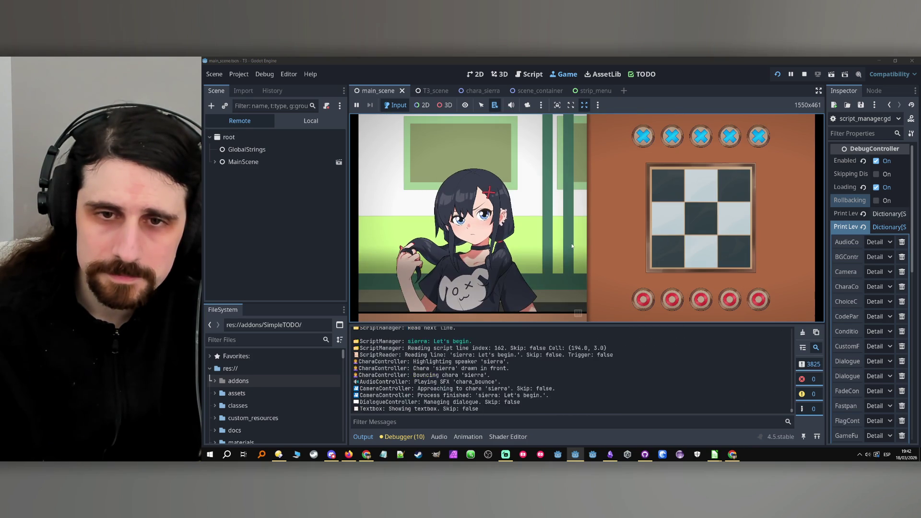
{"action": "left_click", "coordinate": [573, 245]}
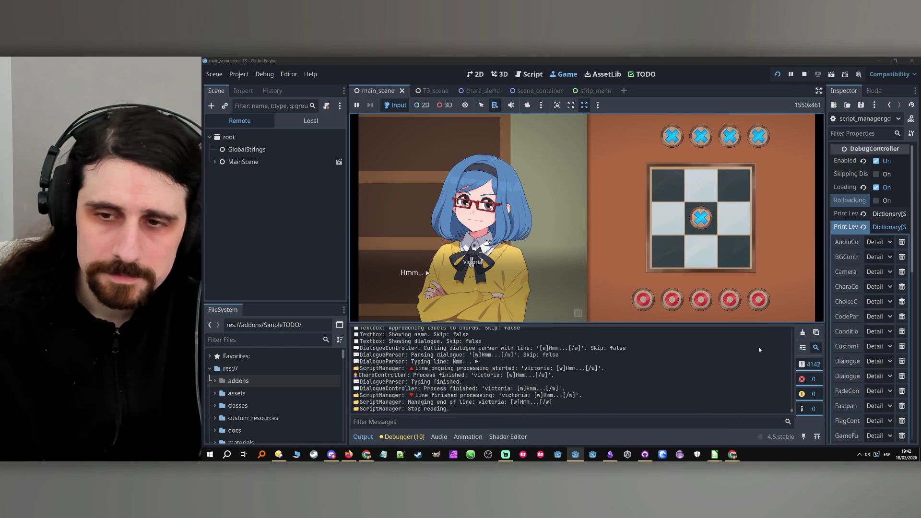
{"action": "left_click", "coordinate": [803, 333]}
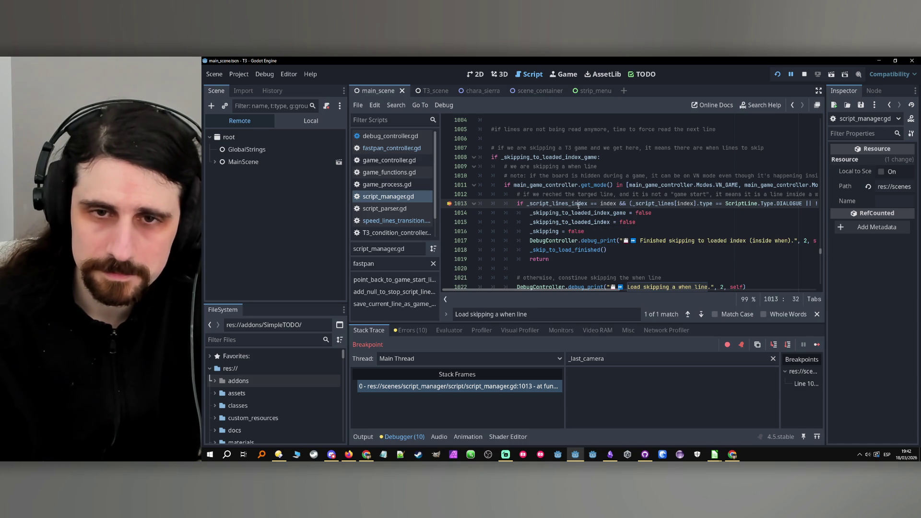
Filter the debugger variables by 'index', then by '_script_lines'
{"action": "double_click", "coordinate": [557, 203]}
{"action": "double_click", "coordinate": [608, 204]}
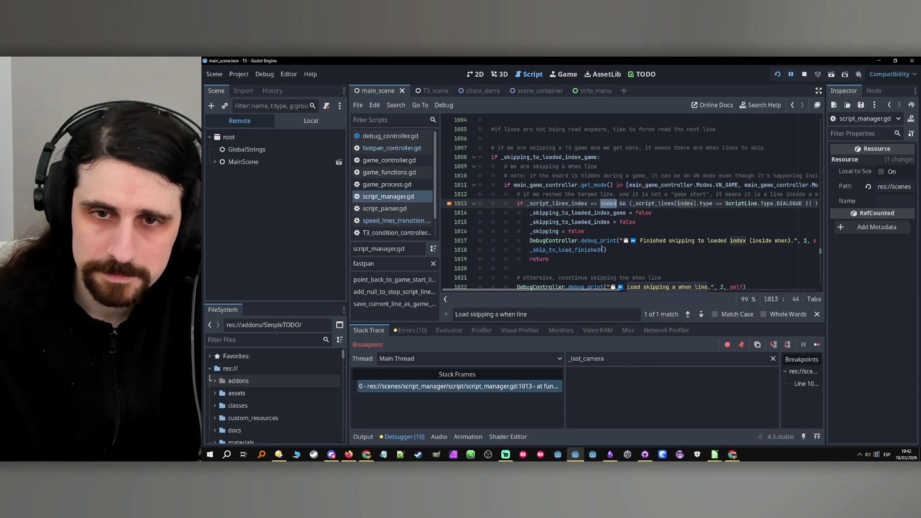
{"action": "double_click", "coordinate": [610, 358]}
{"action": "type", "text": "index"}
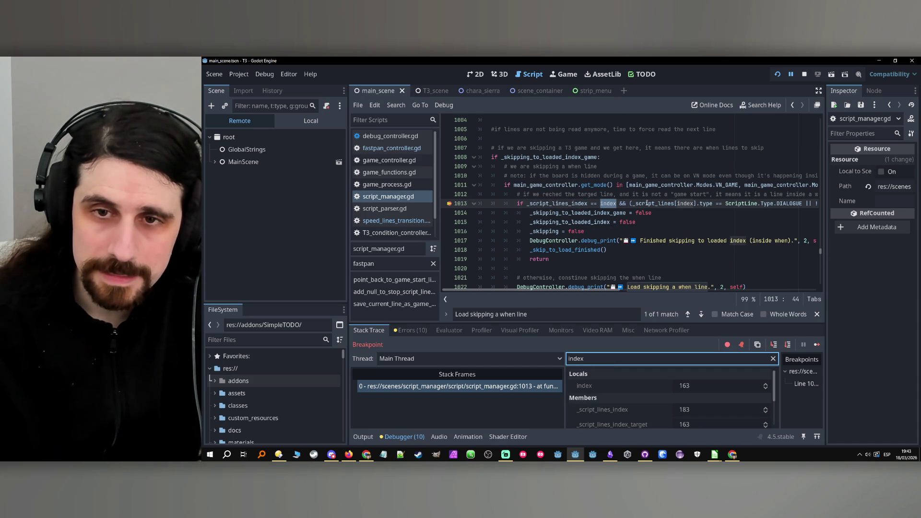
{"action": "double_click", "coordinate": [654, 204]}
{"action": "key", "text": "ctrl+c"}
{"action": "double_click", "coordinate": [576, 358]}
{"action": "key", "text": "ctrl+v"}
Expand _script_lines, page to element 163, and open its object in a widened Inspector
{"action": "left_click", "coordinate": [723, 387]}
{"action": "scroll", "coordinate": [687, 396], "scroll_direction": "down", "scroll_amount": 5}
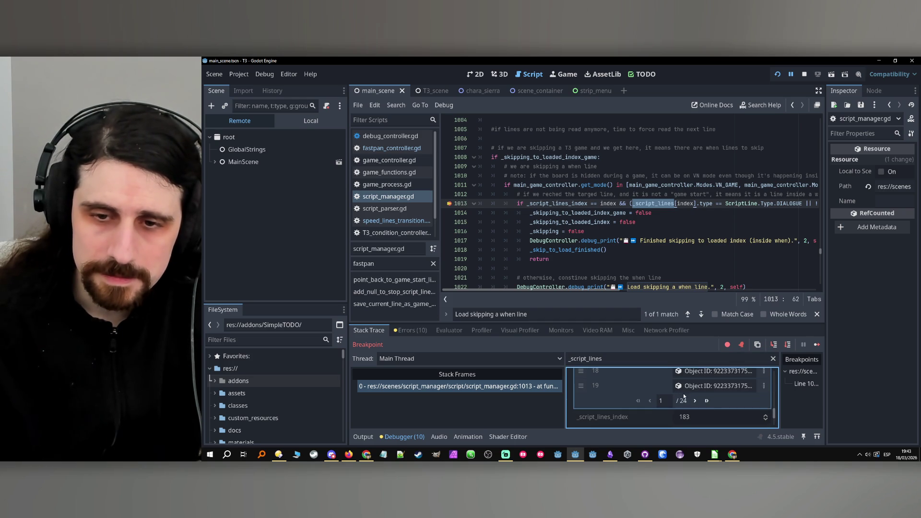
{"action": "left_click_drag", "start_coordinate": [680, 322], "coordinate": [681, 245]}
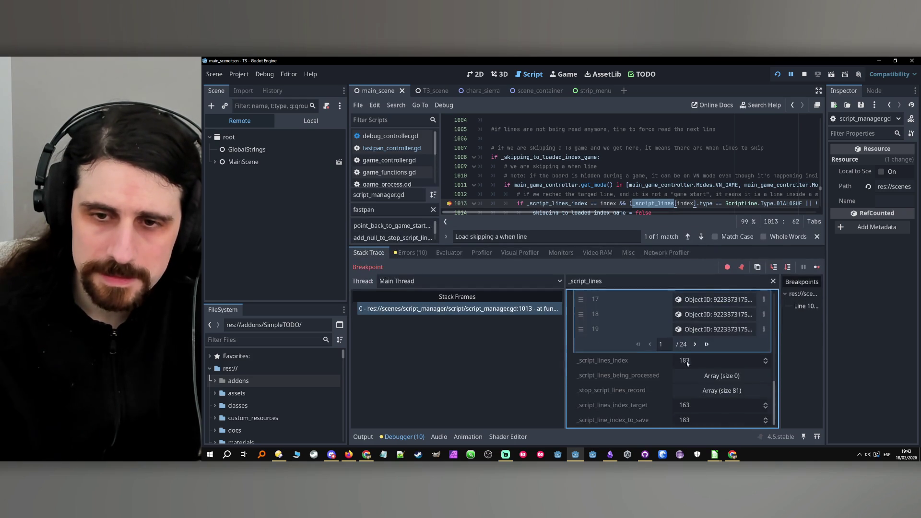
{"action": "left_click", "coordinate": [707, 377]}
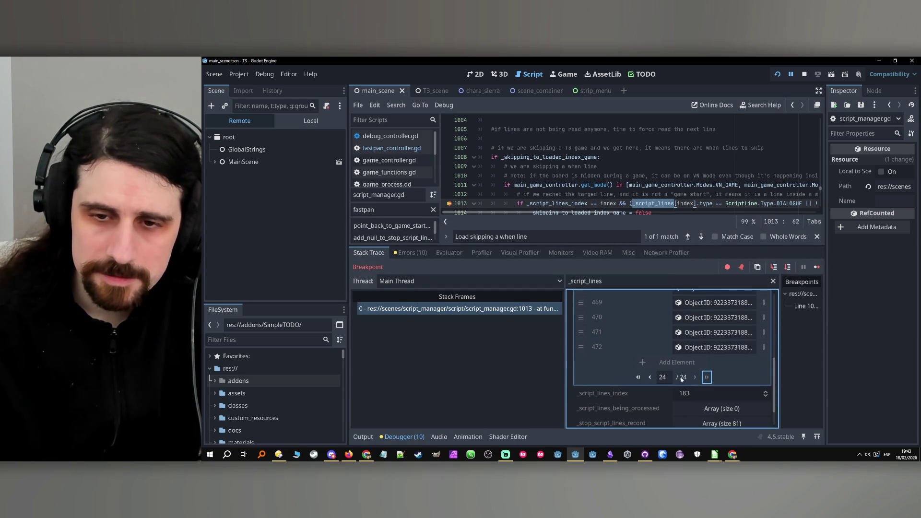
{"action": "left_click", "coordinate": [649, 377]}
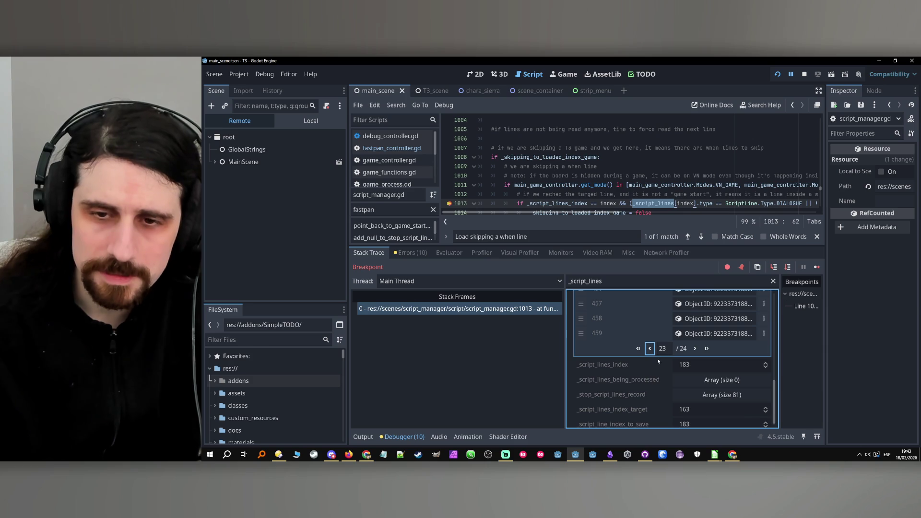
{"action": "type", "text": "10"}
{"action": "key", "text": "Return"}
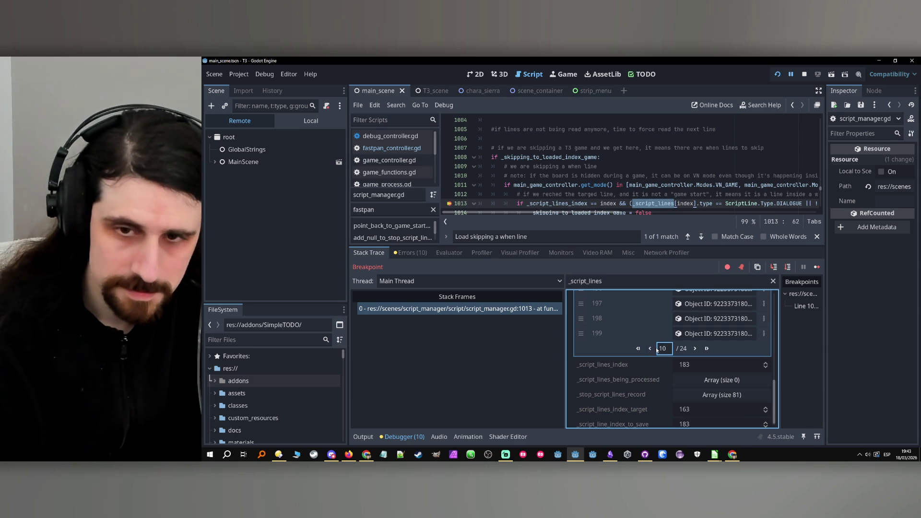
{"action": "left_click", "coordinate": [650, 349]}
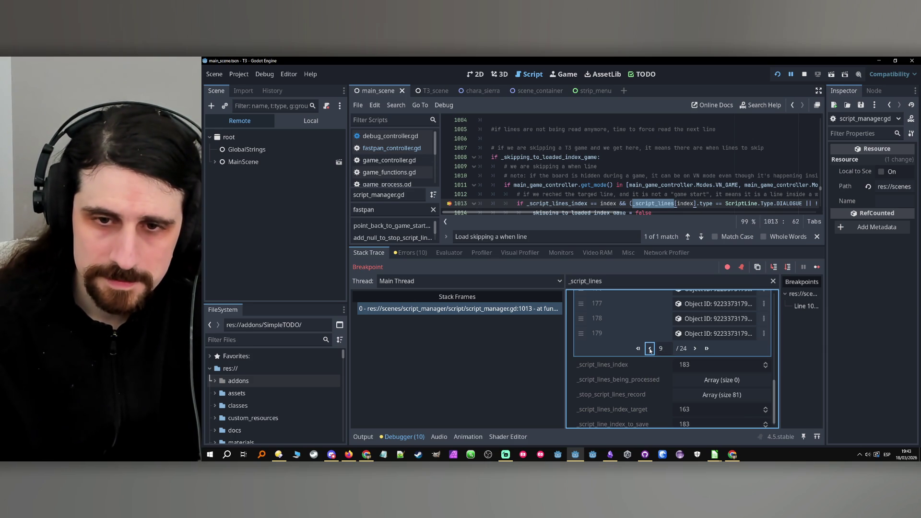
{"action": "left_click", "coordinate": [695, 349]}
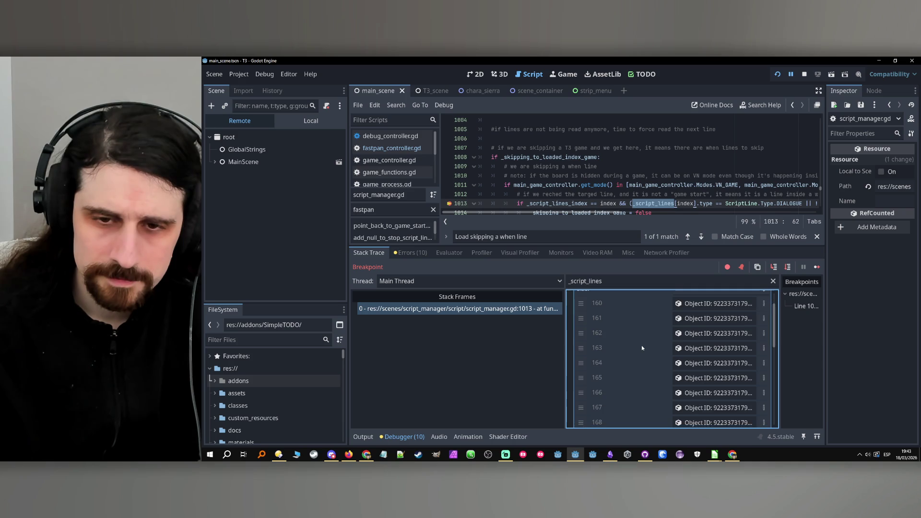
{"action": "left_click", "coordinate": [707, 350]}
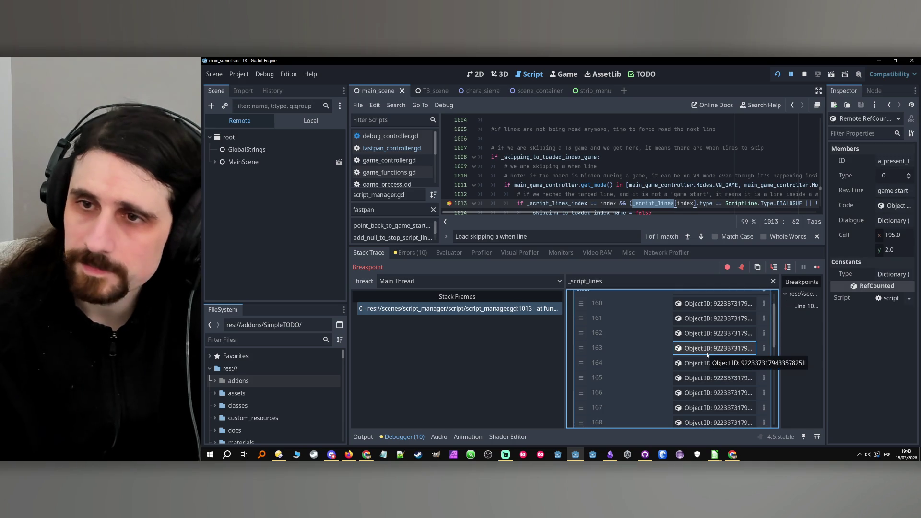
{"action": "mouse_move", "coordinate": [825, 301]}
{"action": "left_mouse_down"}
{"action": "mouse_move", "coordinate": [628, 317]}
{"action": "mouse_move", "coordinate": [701, 322]}
{"action": "mouse_move", "coordinate": [680, 323]}
{"action": "left_mouse_up"}
{"action": "mouse_move", "coordinate": [715, 455]}
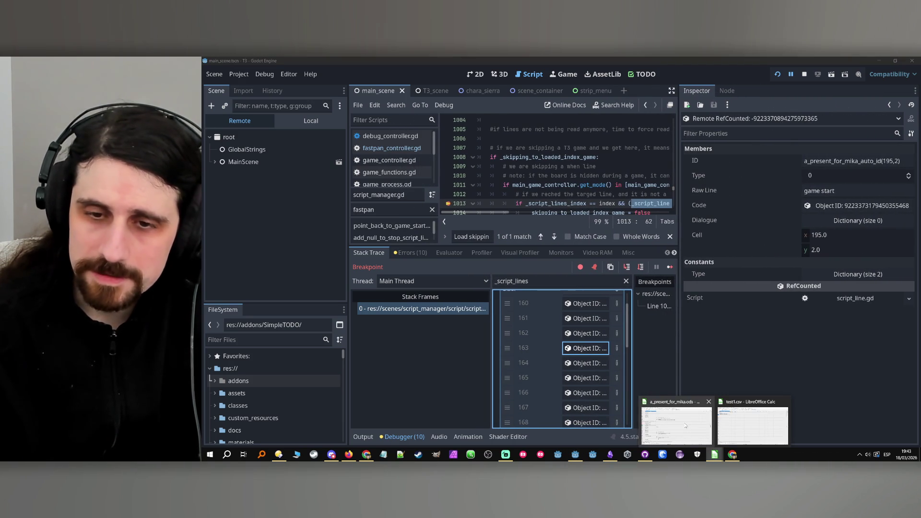
{"action": "left_click", "coordinate": [685, 424]}
{"action": "scroll", "coordinate": [267, 227], "scroll_direction": "up", "scroll_amount": 9}
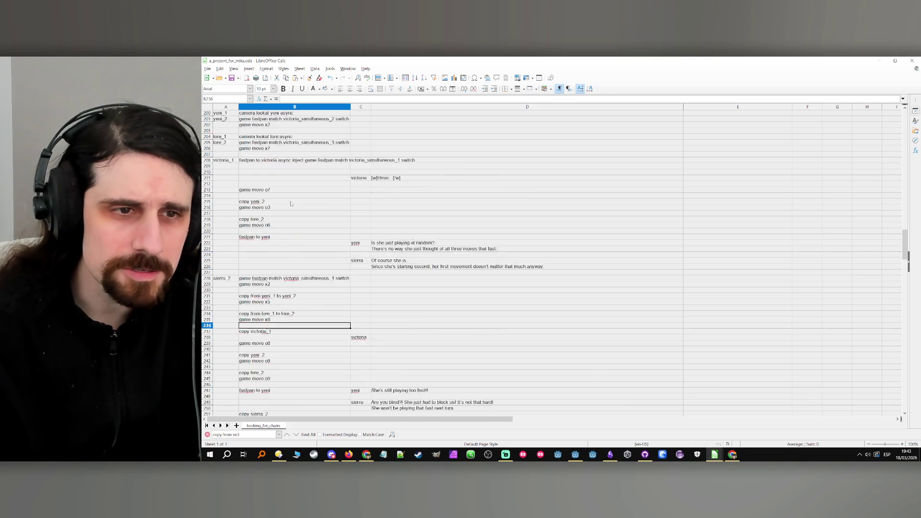
{"action": "scroll", "coordinate": [267, 227], "scroll_direction": "up", "scroll_amount": 9}
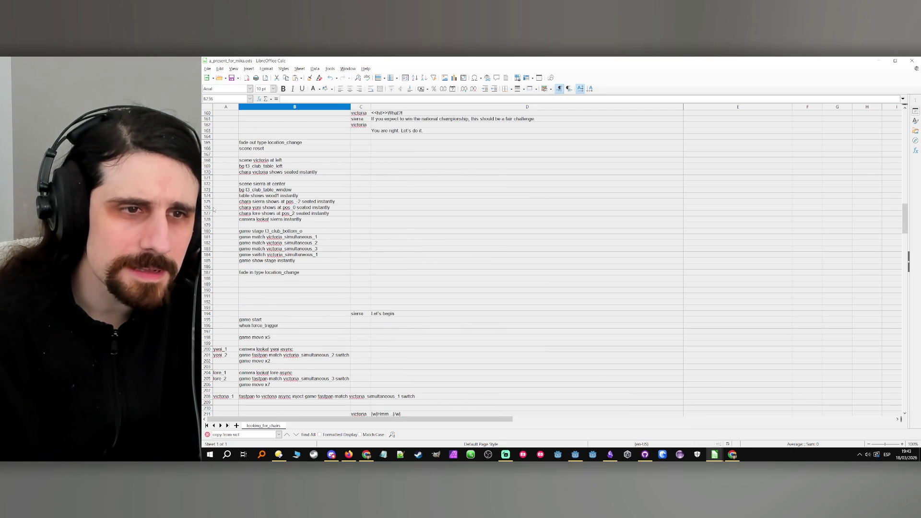
{"action": "left_click", "coordinate": [222, 321]}
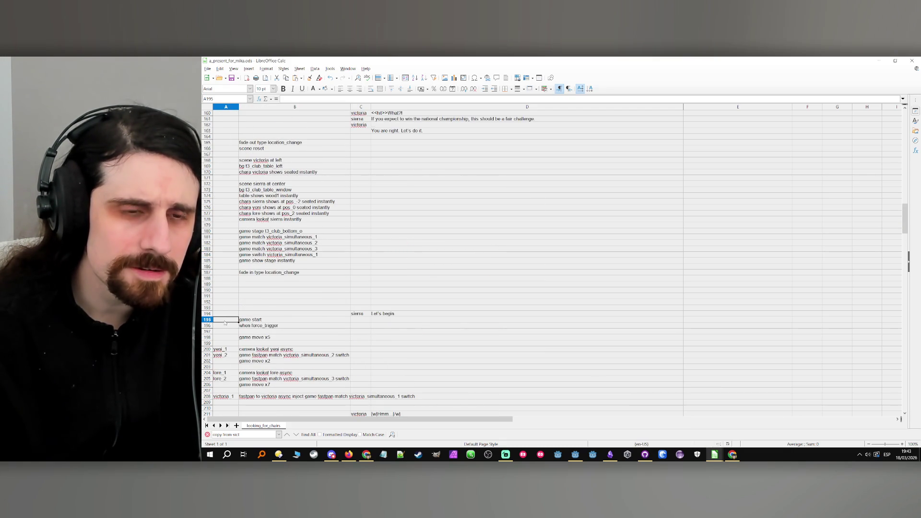
{"action": "key", "text": "Right"}
{"action": "scroll", "coordinate": [354, 312], "scroll_direction": "down", "scroll_amount": 6}
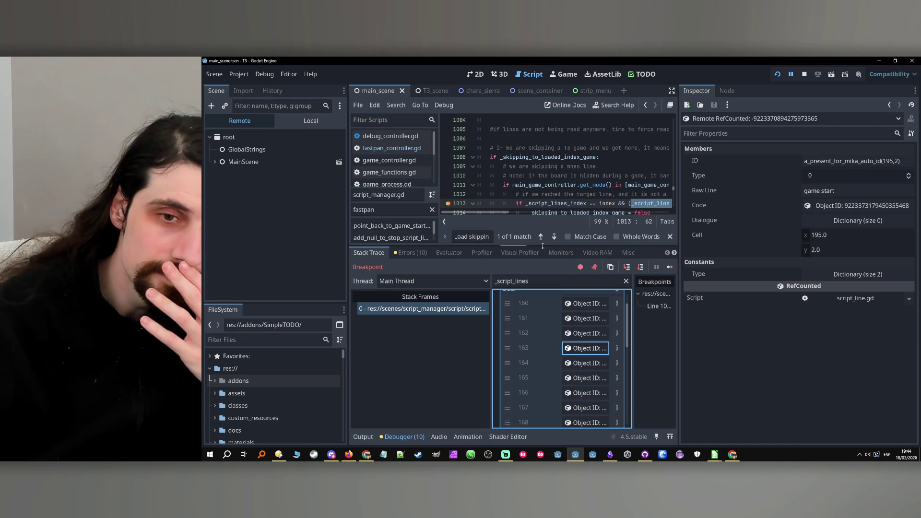
{"action": "left_click_drag", "start_coordinate": [529, 247], "coordinate": [528, 323]}
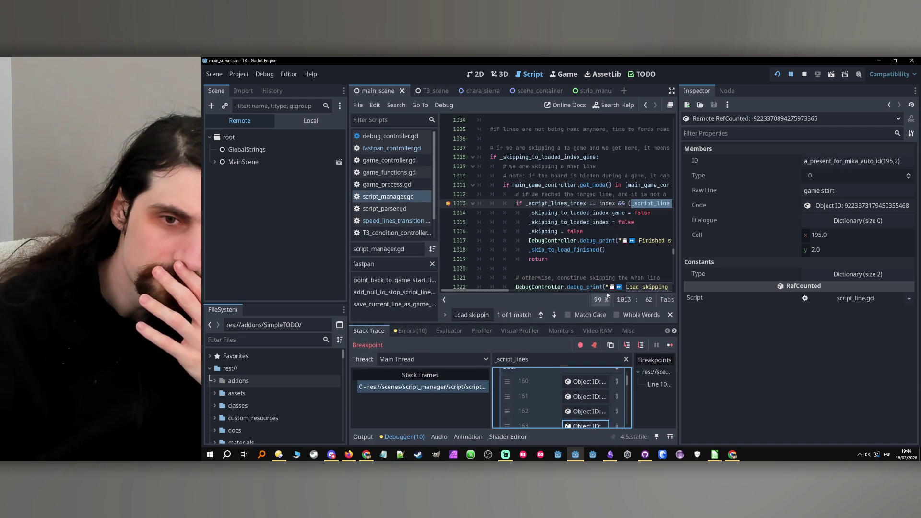
Widen the code editor against the Inspector and scroll horizontally to read all of line 1013
{"action": "mouse_move", "coordinate": [682, 273]}
{"action": "left_mouse_down"}
{"action": "mouse_move", "coordinate": [754, 274]}
{"action": "mouse_move", "coordinate": [746, 273]}
{"action": "left_mouse_up"}
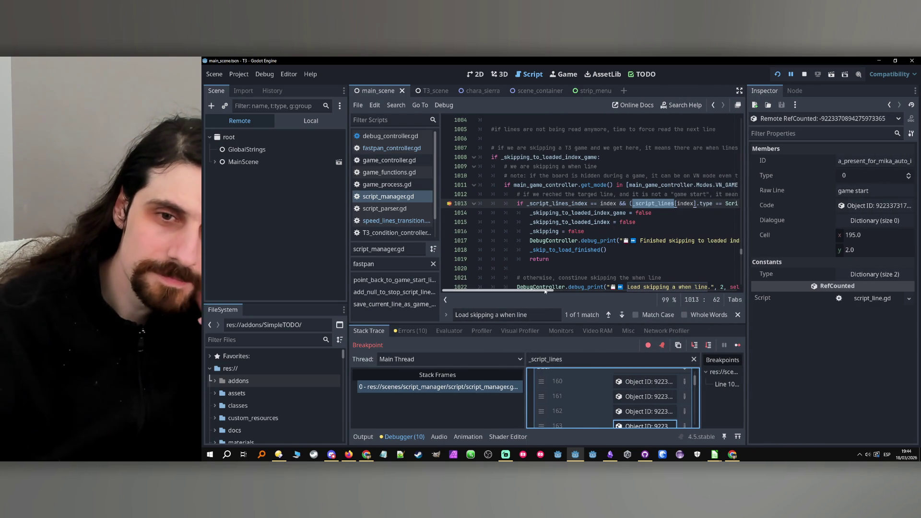
{"action": "mouse_move", "coordinate": [541, 292]}
{"action": "left_mouse_down"}
{"action": "mouse_move", "coordinate": [605, 292]}
{"action": "mouse_move", "coordinate": [550, 297]}
{"action": "mouse_move", "coordinate": [587, 298]}
{"action": "left_mouse_up"}
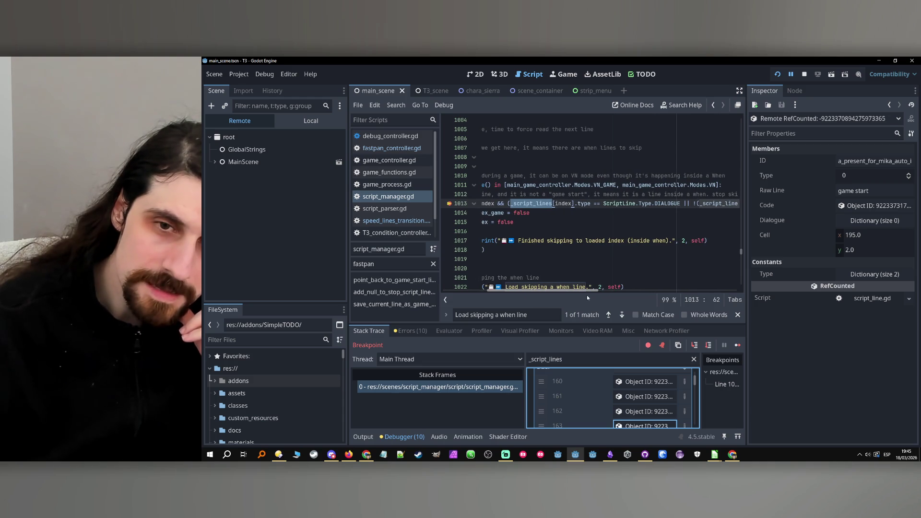
{"action": "mouse_move", "coordinate": [588, 297]}
{"action": "left_mouse_down"}
{"action": "mouse_move", "coordinate": [604, 290]}
{"action": "mouse_move", "coordinate": [435, 289]}
{"action": "left_mouse_up"}
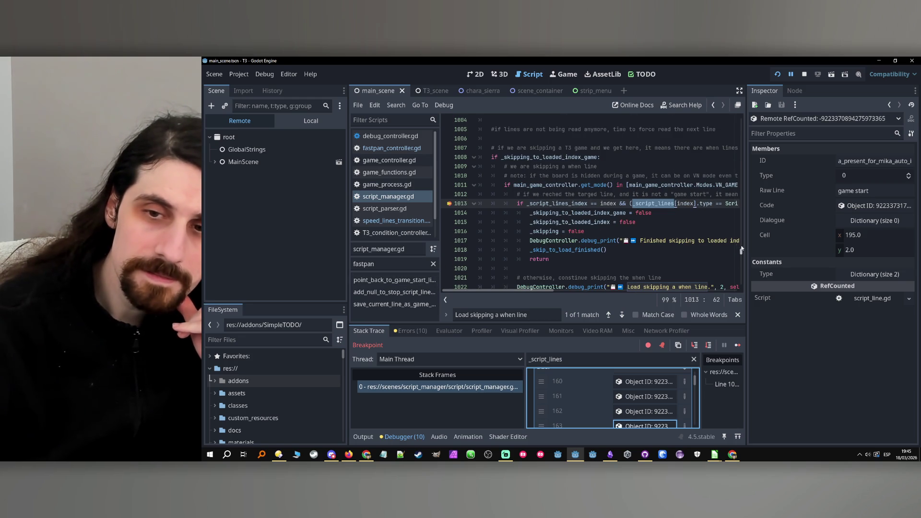
{"action": "left_click_drag", "start_coordinate": [747, 246], "coordinate": [782, 245]}
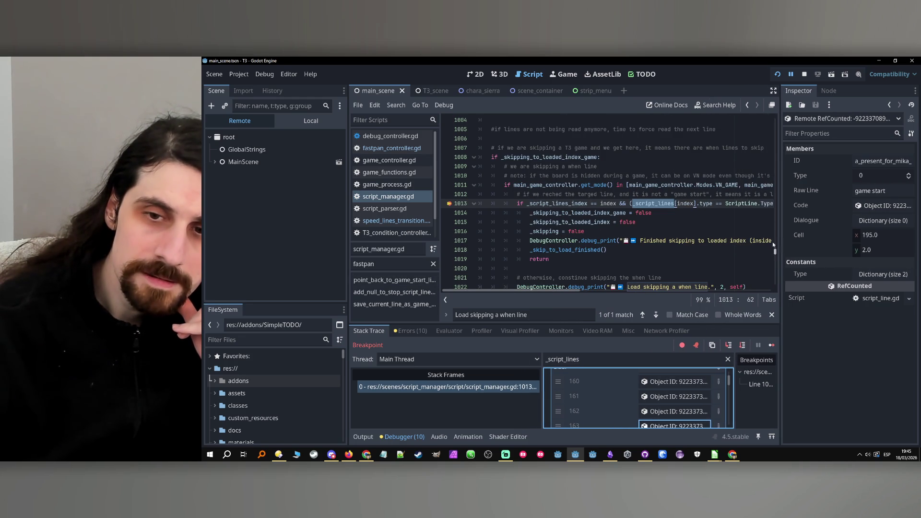
{"action": "scroll", "coordinate": [638, 246], "scroll_direction": "down", "scroll_amount": 1}
{"action": "left_click_drag", "start_coordinate": [517, 291], "coordinate": [560, 292]}
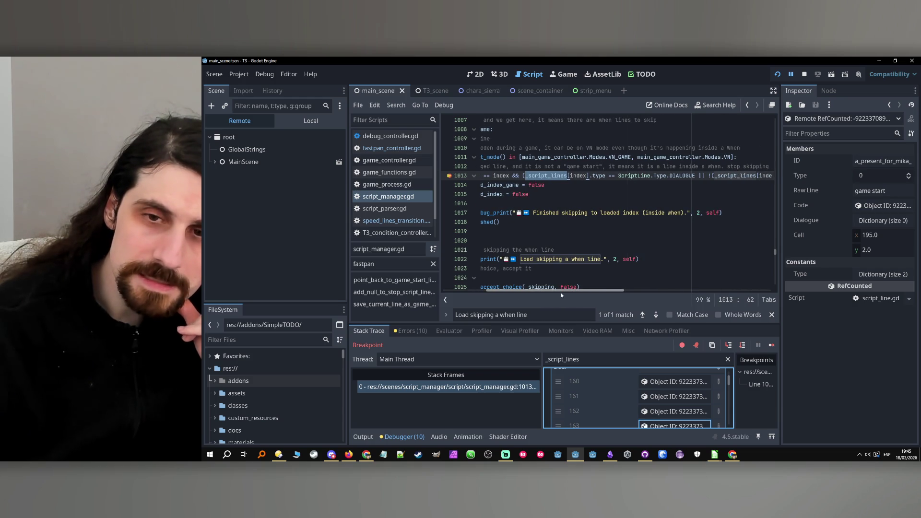
{"action": "left_click_drag", "start_coordinate": [561, 293], "coordinate": [470, 297]}
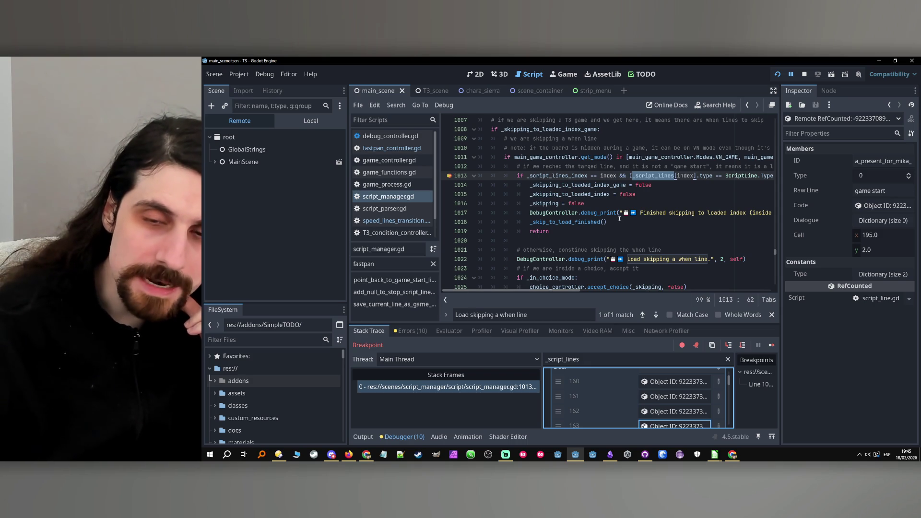
{"action": "scroll", "coordinate": [619, 219], "scroll_direction": "up", "scroll_amount": 2}
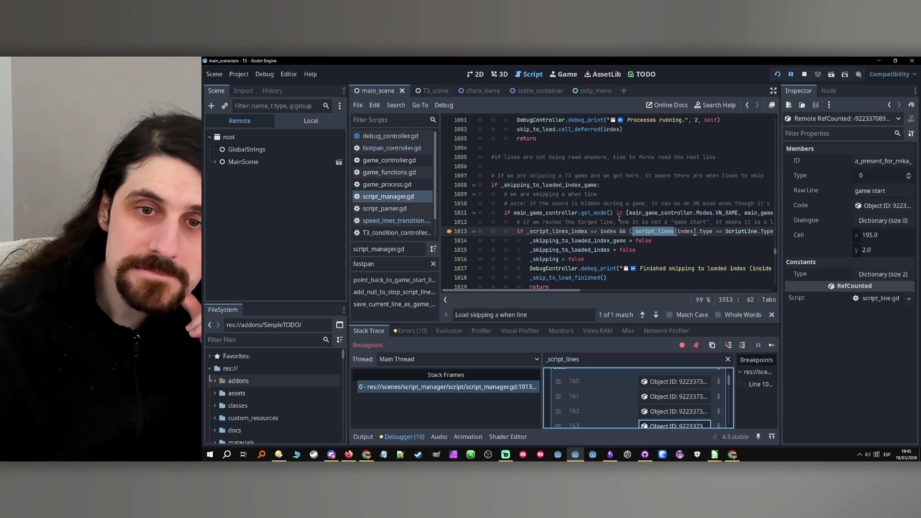
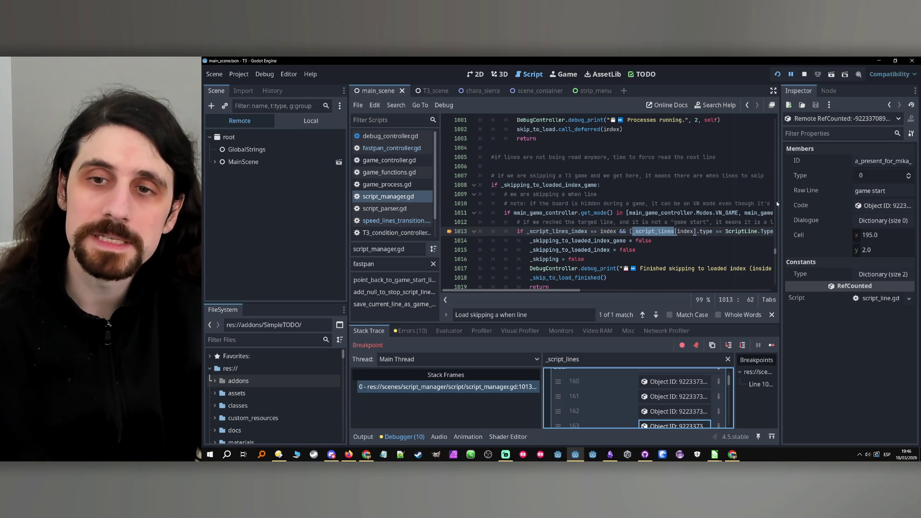
Drag the script editor/Inspector splitter right to widen the code, then scroll around line 1013
{"action": "left_click_drag", "start_coordinate": [779, 220], "coordinate": [822, 222]}
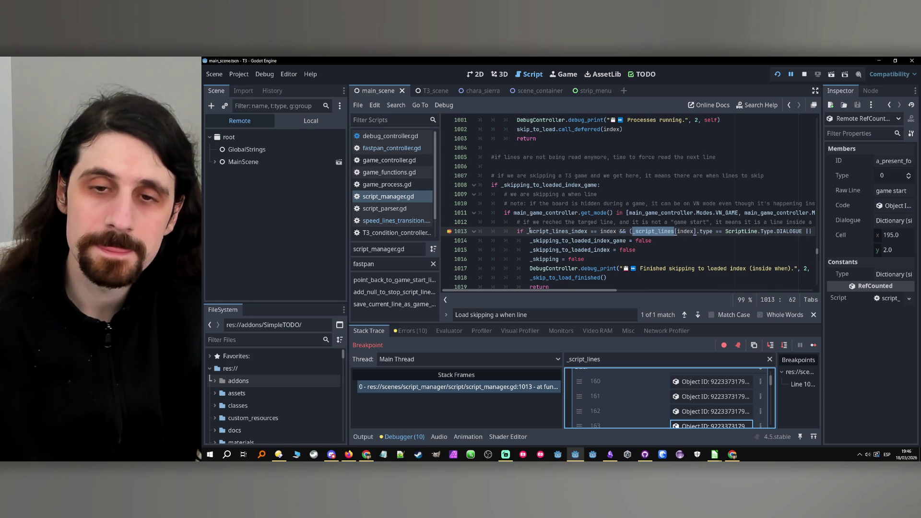
{"action": "left_click", "coordinate": [616, 231]}
{"action": "scroll", "coordinate": [577, 215], "scroll_direction": "up", "scroll_amount": 4}
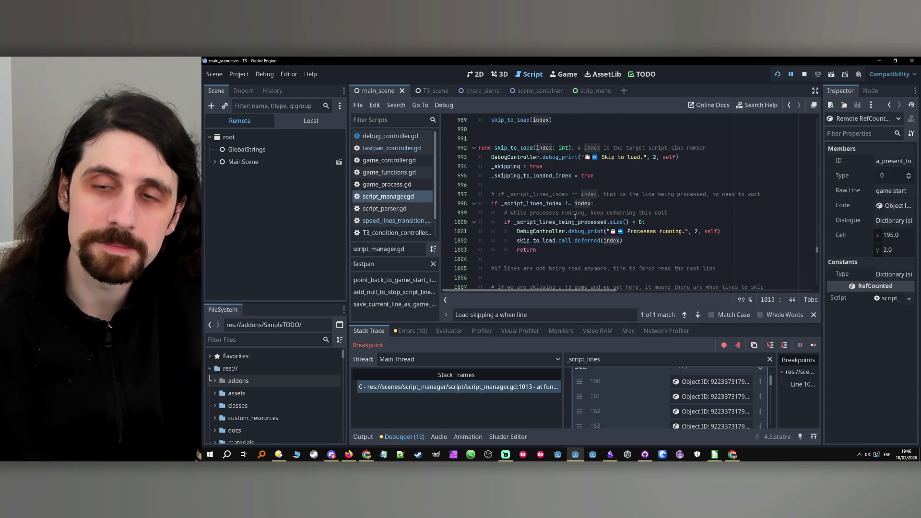
{"action": "scroll", "coordinate": [578, 204], "scroll_direction": "down", "scroll_amount": 5}
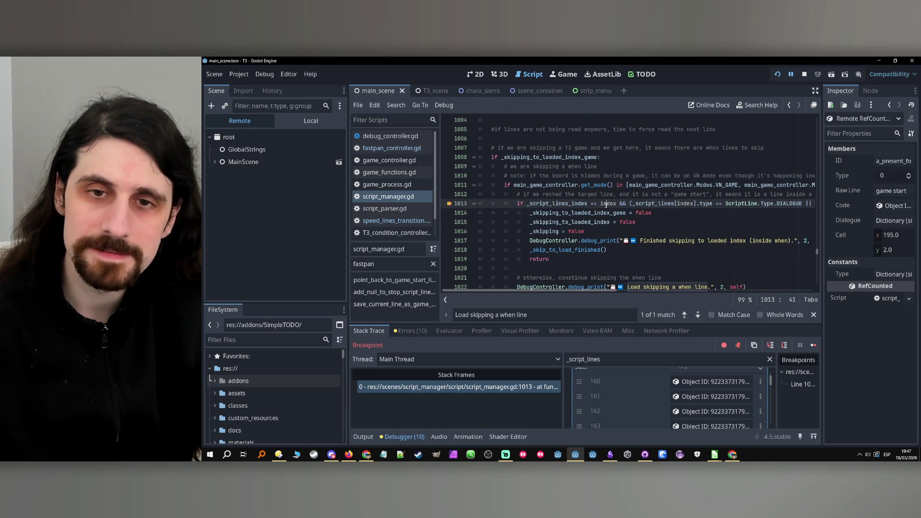
Filter the debugger variables to _script_lines_index, revealing 183 against target 163
{"action": "left_click", "coordinate": [604, 357]}
{"action": "key", "text": "ctrl+a"}
{"action": "type", "text": "index"}
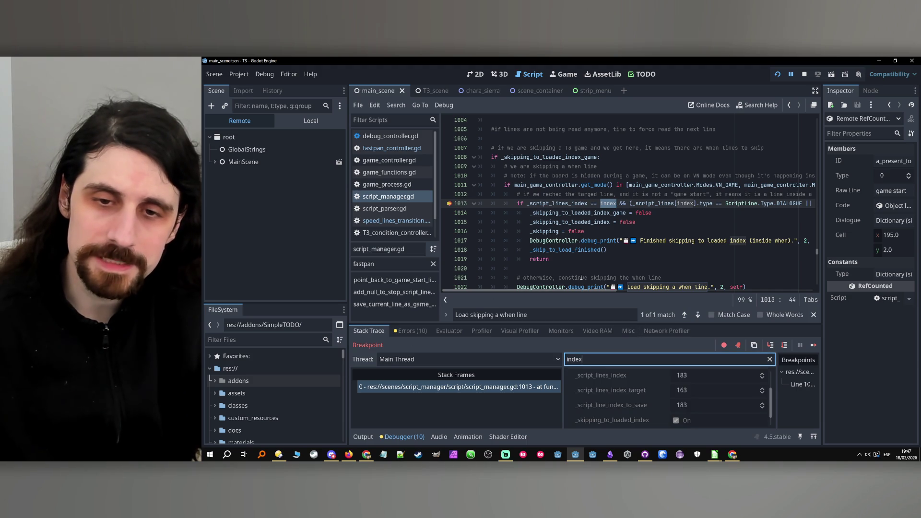
{"action": "scroll", "coordinate": [608, 388], "scroll_direction": "up", "scroll_amount": 2}
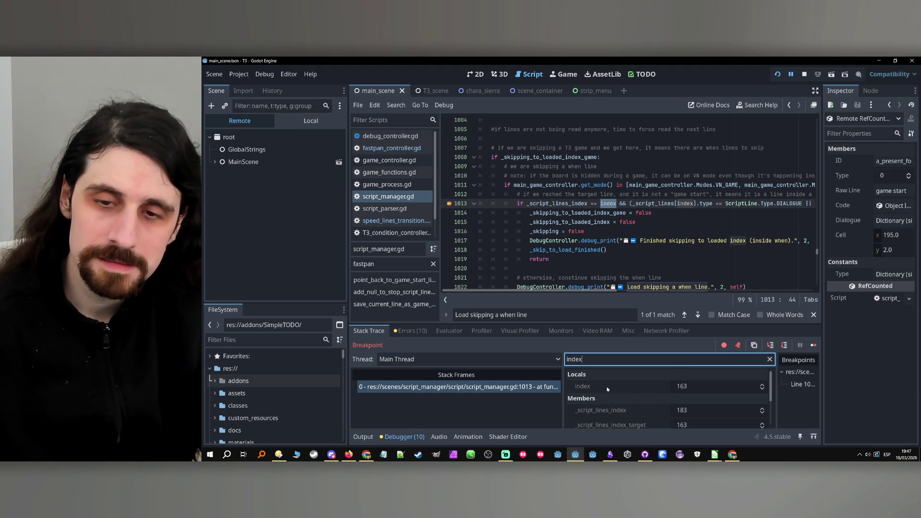
{"action": "double_click", "coordinate": [558, 203]}
{"action": "key", "text": "ctrl+c"}
{"action": "left_click", "coordinate": [594, 359]}
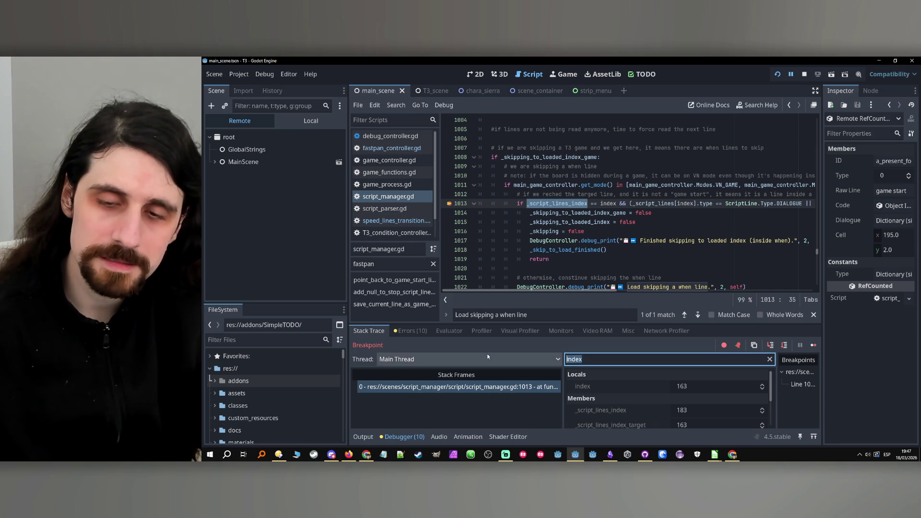
{"action": "key", "text": "ctrl+v"}
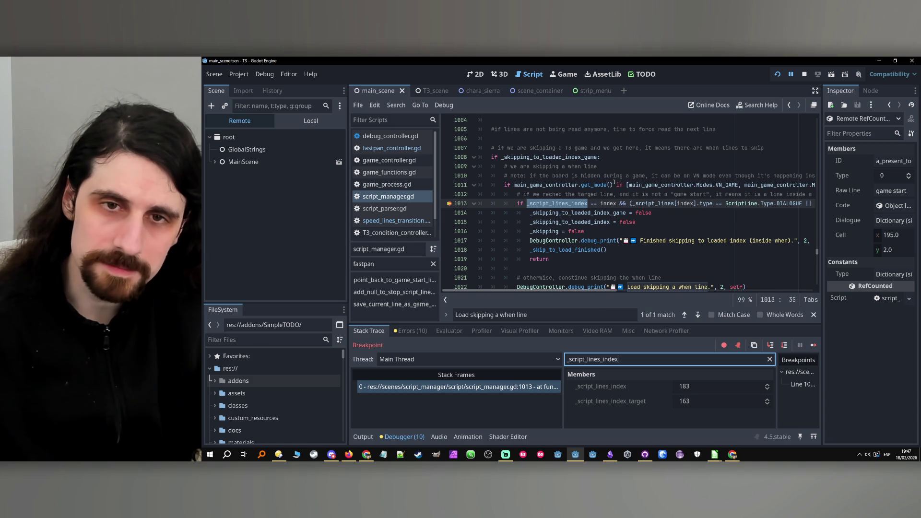
{"action": "scroll", "coordinate": [627, 155], "scroll_direction": "up", "scroll_amount": 2}
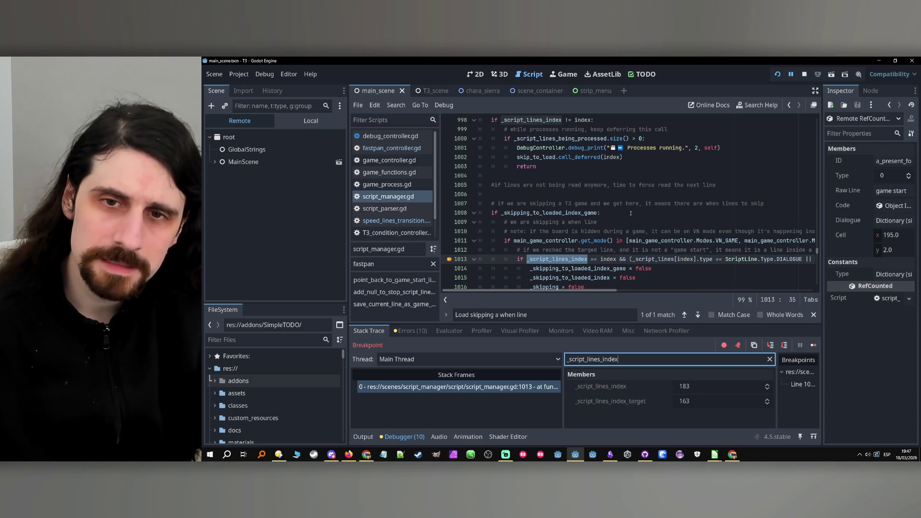
{"action": "left_click_drag", "start_coordinate": [607, 195], "coordinate": [694, 203]}
Scroll through the skip code, then switch on distraction-free mode to hide the side docks
{"action": "scroll", "coordinate": [697, 206], "scroll_direction": "up", "scroll_amount": 3}
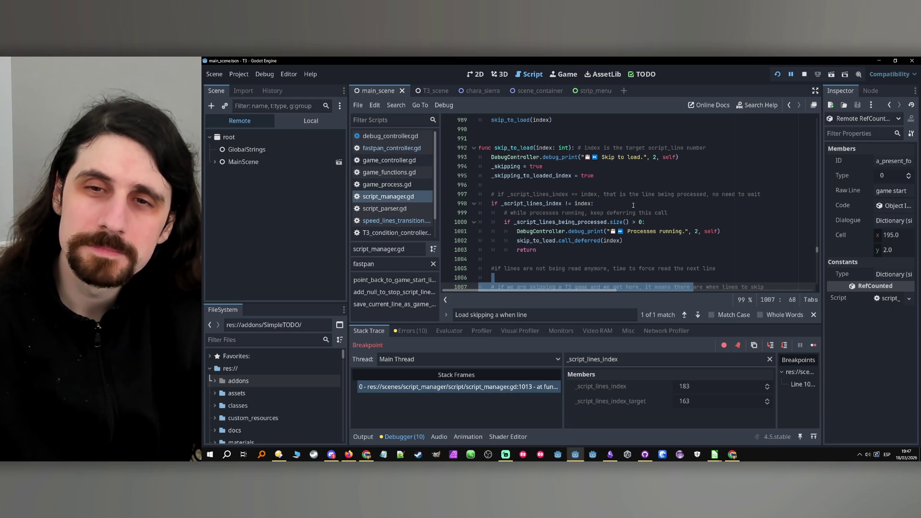
{"action": "scroll", "coordinate": [634, 206], "scroll_direction": "down", "scroll_amount": 2}
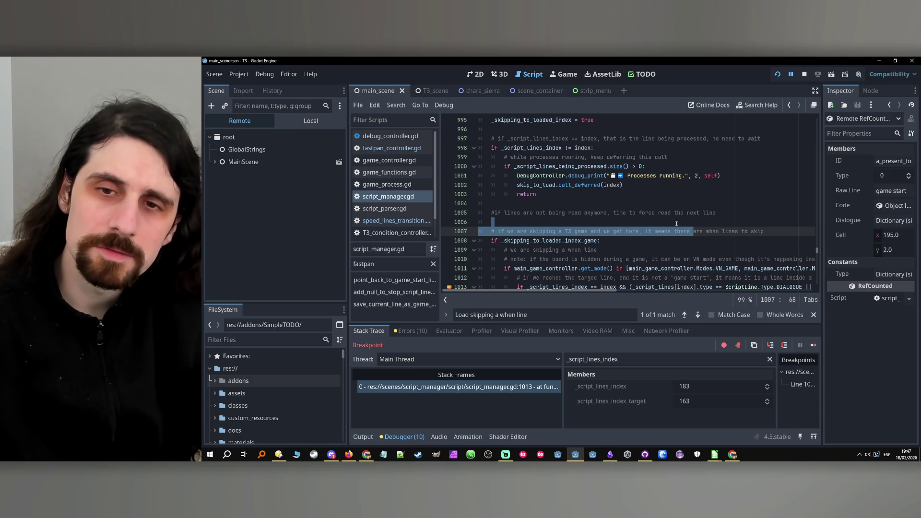
{"action": "scroll", "coordinate": [650, 221], "scroll_direction": "down", "scroll_amount": 1}
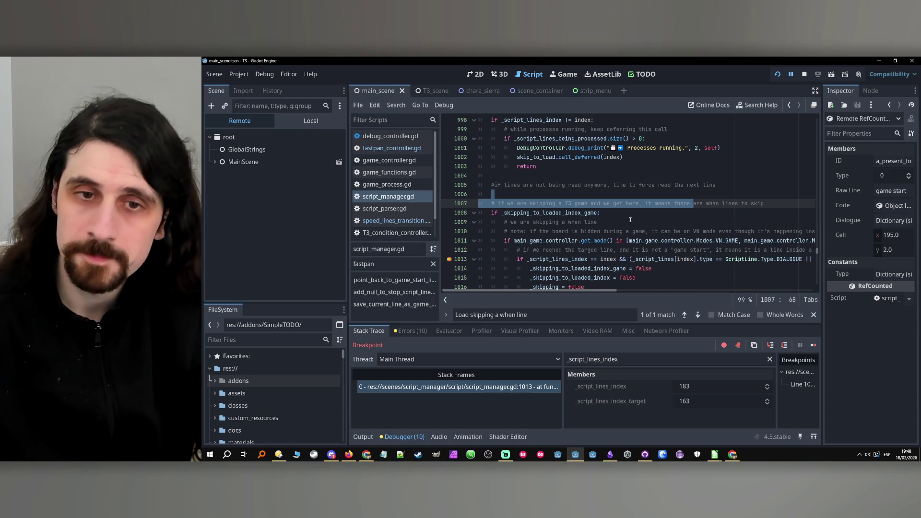
{"action": "scroll", "coordinate": [582, 251], "scroll_direction": "down", "scroll_amount": 2}
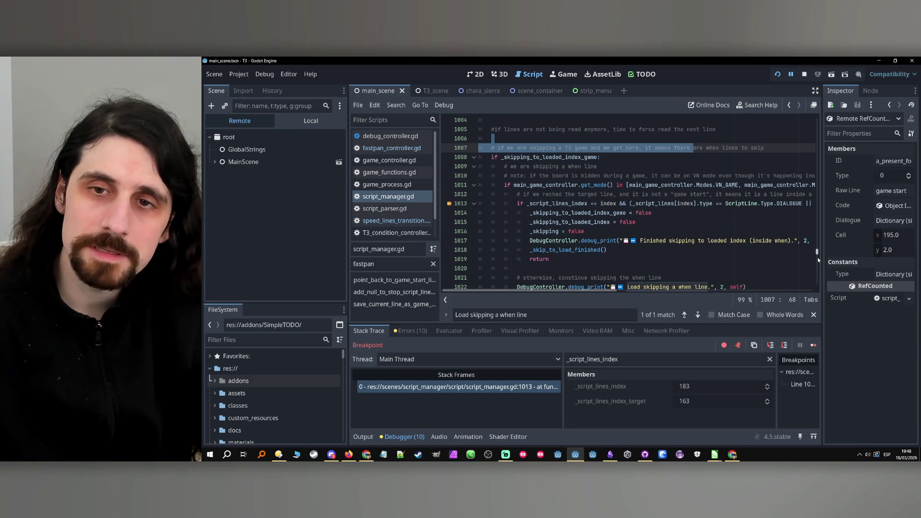
{"action": "scroll", "coordinate": [729, 255], "scroll_direction": "down", "scroll_amount": 2}
{"action": "scroll", "coordinate": [729, 256], "scroll_direction": "up", "scroll_amount": 3}
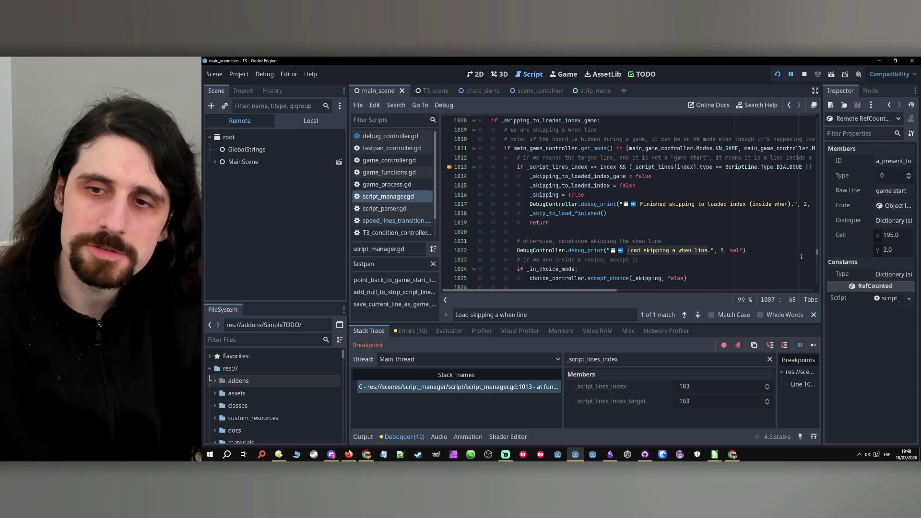
{"action": "scroll", "coordinate": [729, 255], "scroll_direction": "right", "scroll_amount": 2}
{"action": "scroll", "coordinate": [729, 256], "scroll_direction": "left", "scroll_amount": 2}
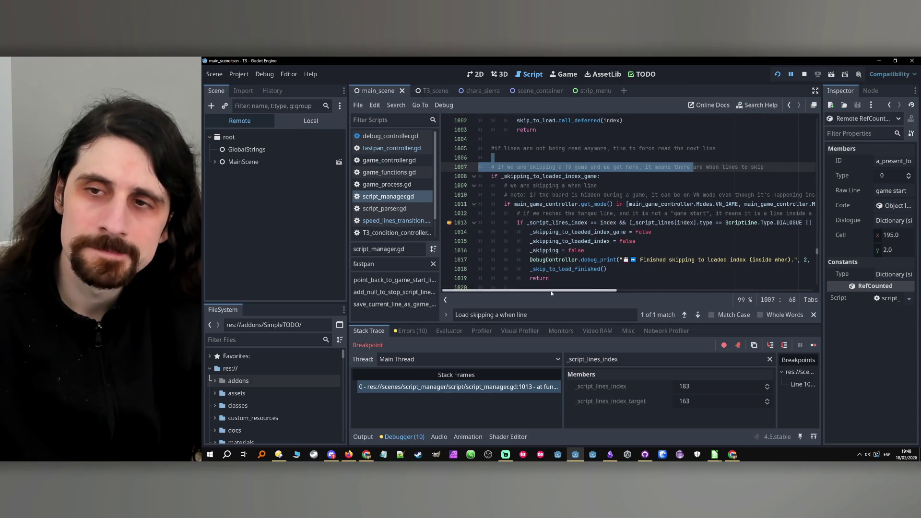
{"action": "left_click", "coordinate": [815, 92]}
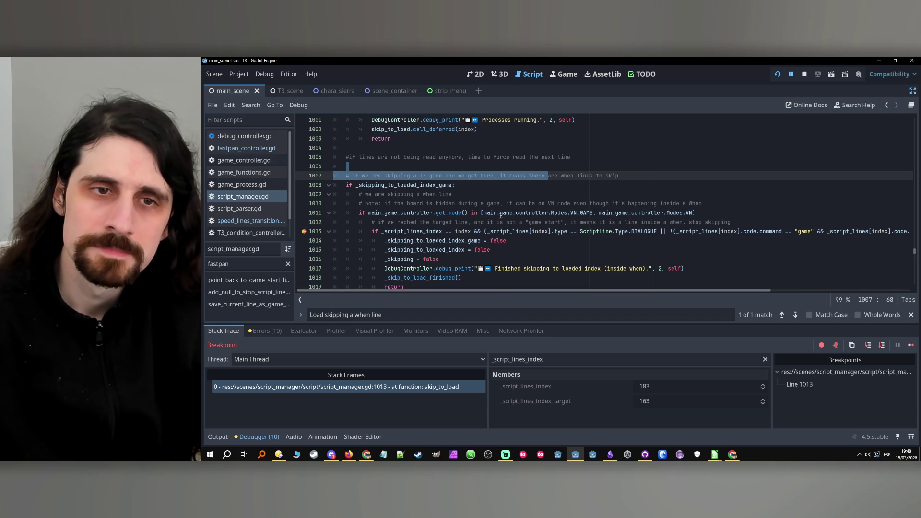
{"action": "scroll", "coordinate": [513, 185], "scroll_direction": "down", "scroll_amount": 1}
{"action": "left_click_drag", "start_coordinate": [473, 176], "coordinate": [624, 177]}
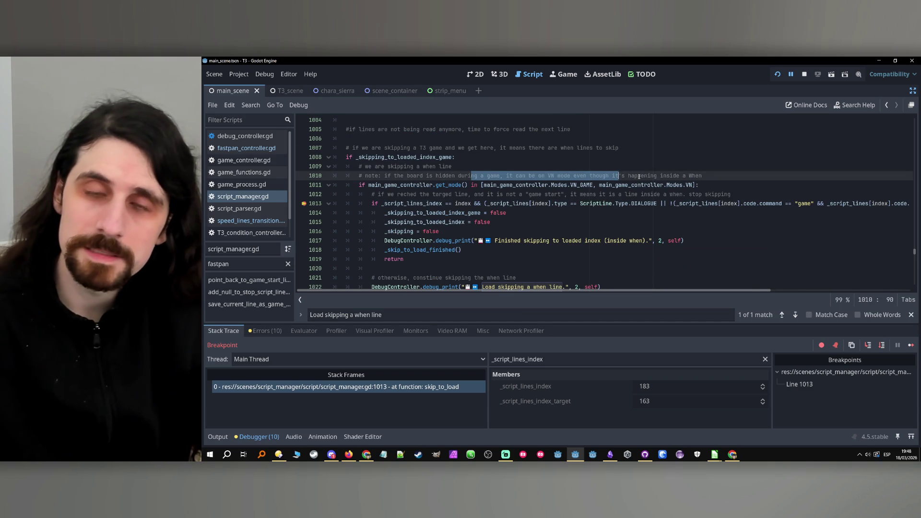
{"action": "left_click", "coordinate": [403, 204]}
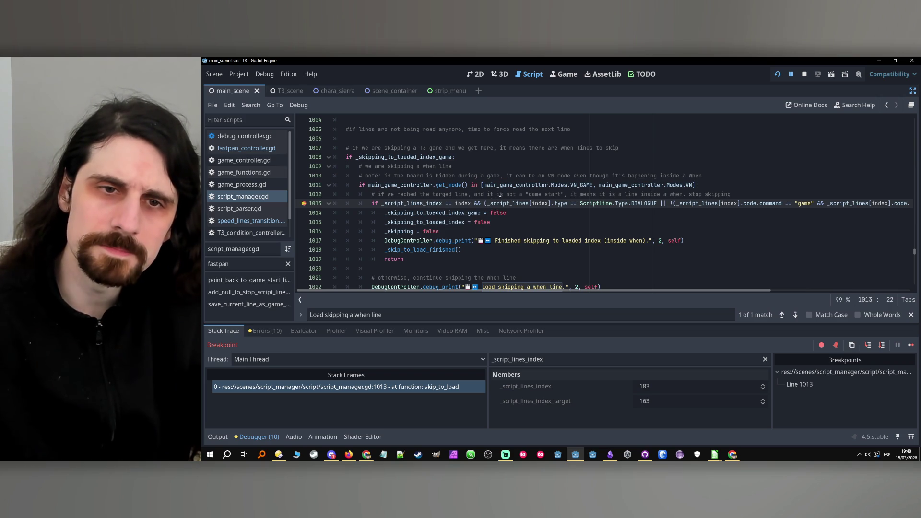
{"action": "left_click", "coordinate": [447, 195]}
{"action": "left_click_drag", "start_coordinate": [460, 196], "coordinate": [505, 194]}
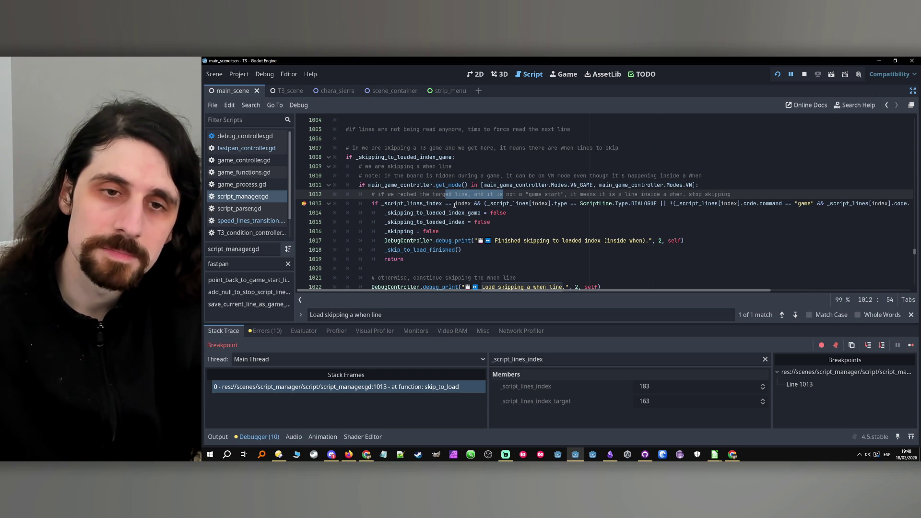
{"action": "double_click", "coordinate": [426, 203]}
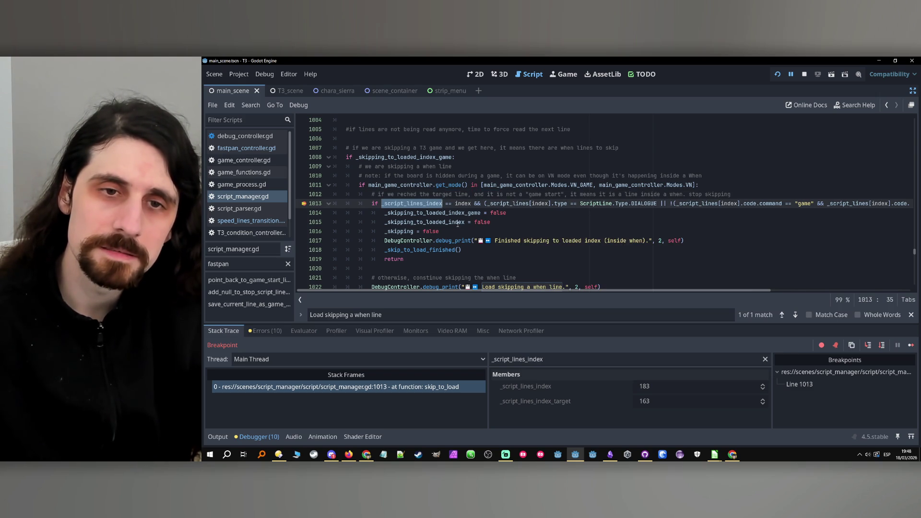
{"action": "mouse_move", "coordinate": [457, 222]}
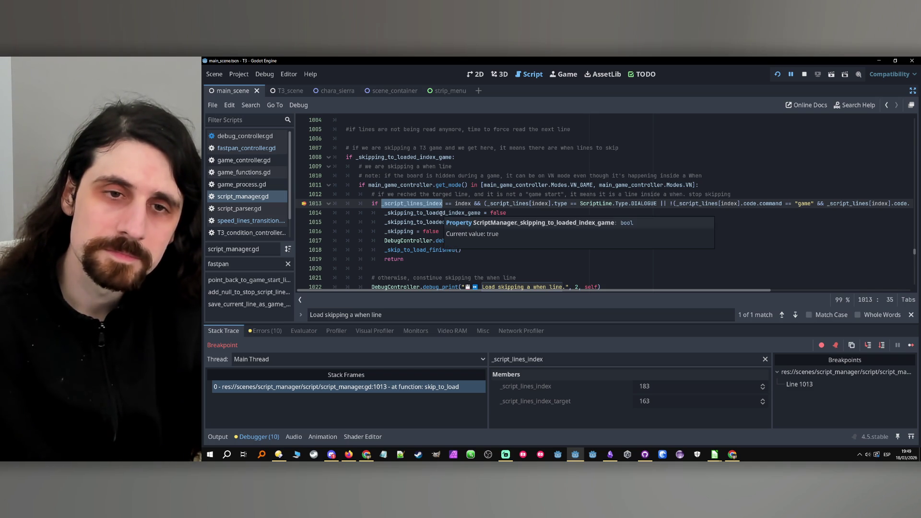
{"action": "mouse_move", "coordinate": [412, 206]}
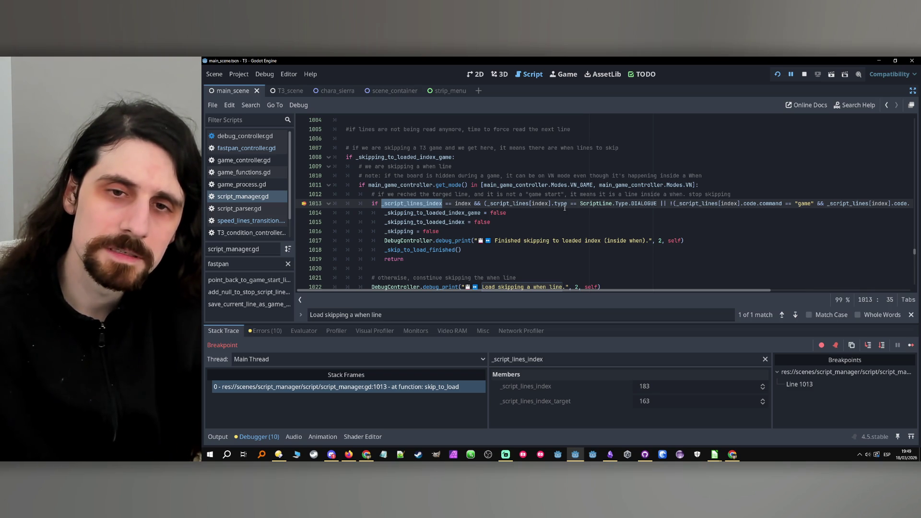
{"action": "mouse_move", "coordinate": [565, 208]}
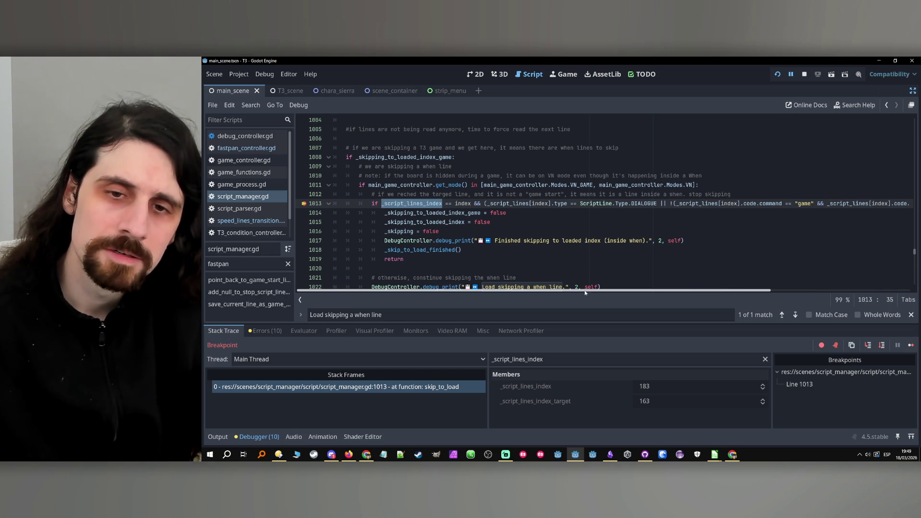
{"action": "left_click_drag", "start_coordinate": [597, 294], "coordinate": [724, 292]}
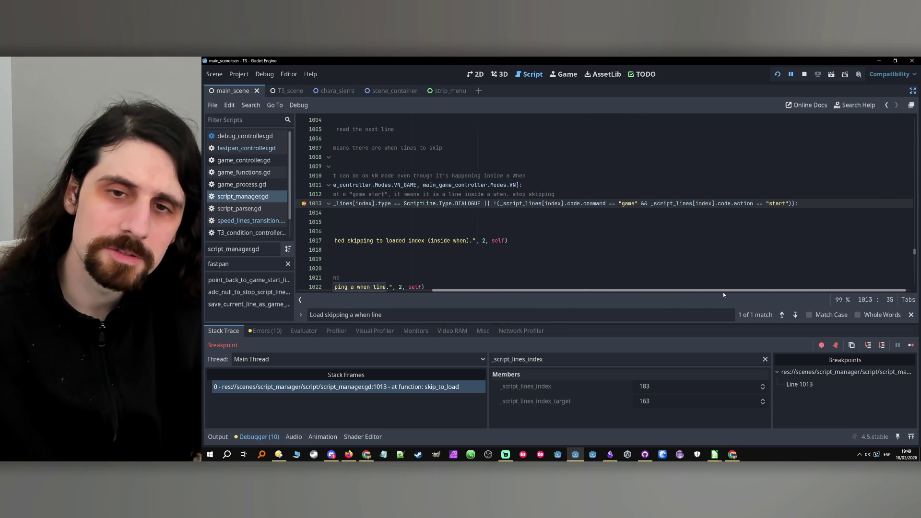
{"action": "left_click_drag", "start_coordinate": [724, 293], "coordinate": [464, 271]}
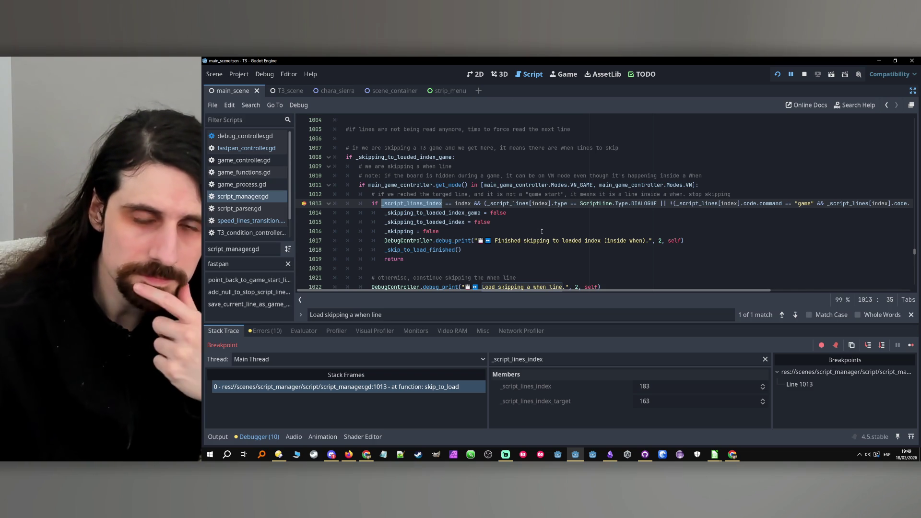
Step over line 1013 so execution pauses at line 1022, then review lines 983–1022
{"action": "left_click", "coordinate": [882, 346]}
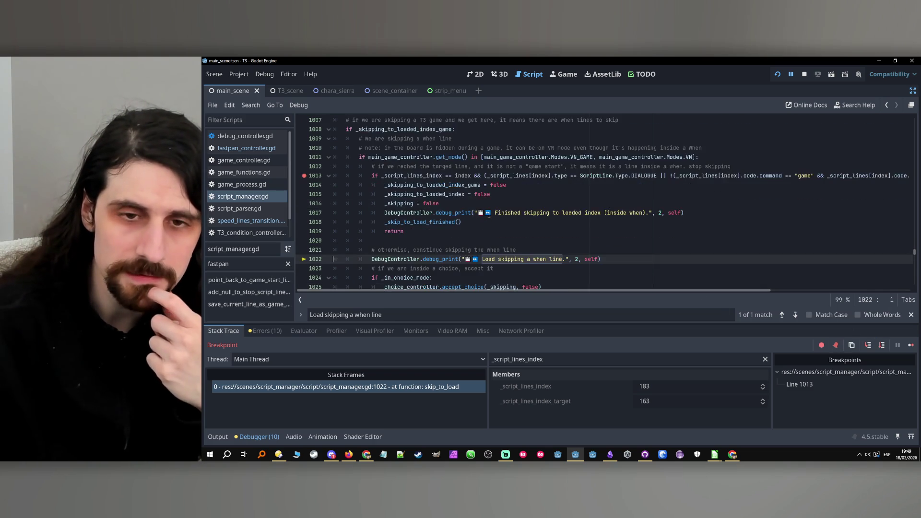
{"action": "scroll", "coordinate": [489, 215], "scroll_direction": "up", "scroll_amount": 2}
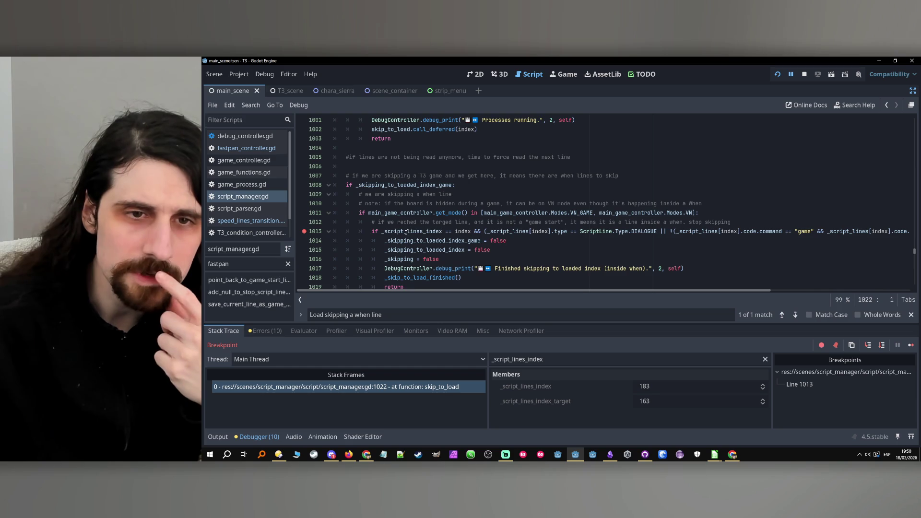
{"action": "double_click", "coordinate": [406, 232]}
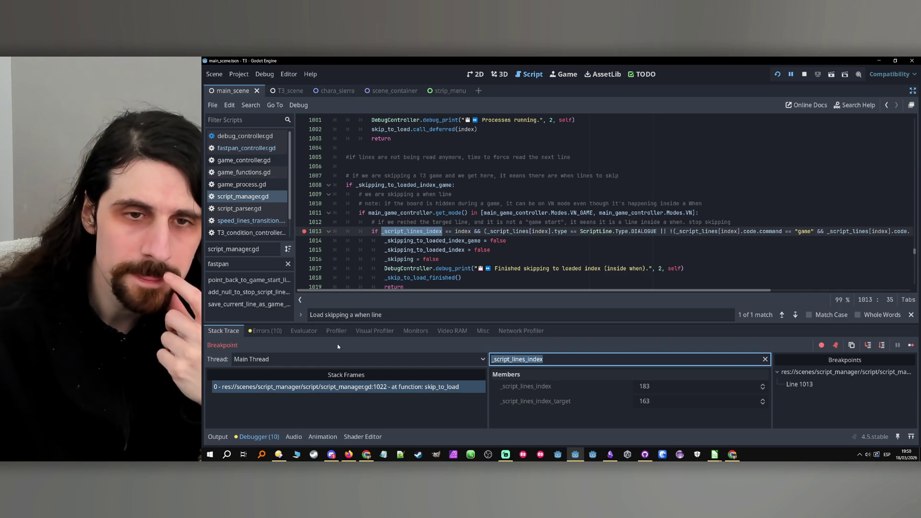
{"action": "key", "text": "ctrl+v"}
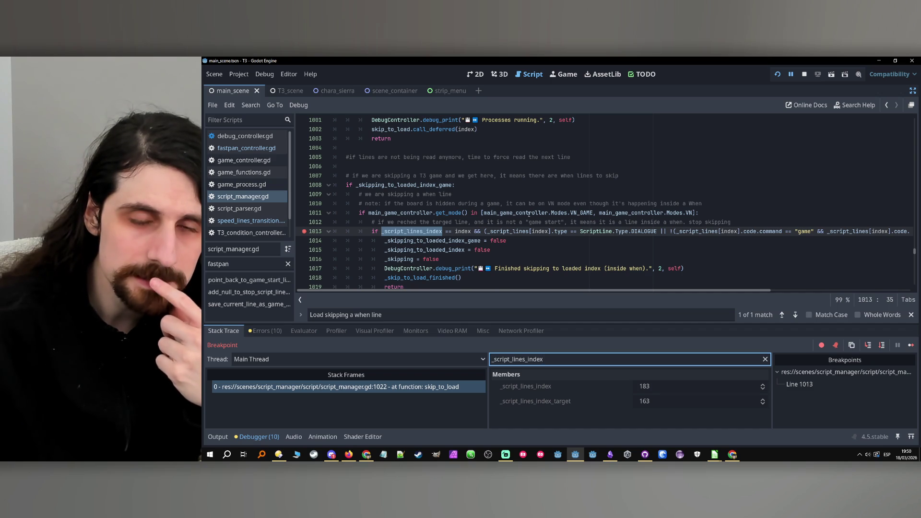
{"action": "scroll", "coordinate": [521, 216], "scroll_direction": "down", "scroll_amount": 1}
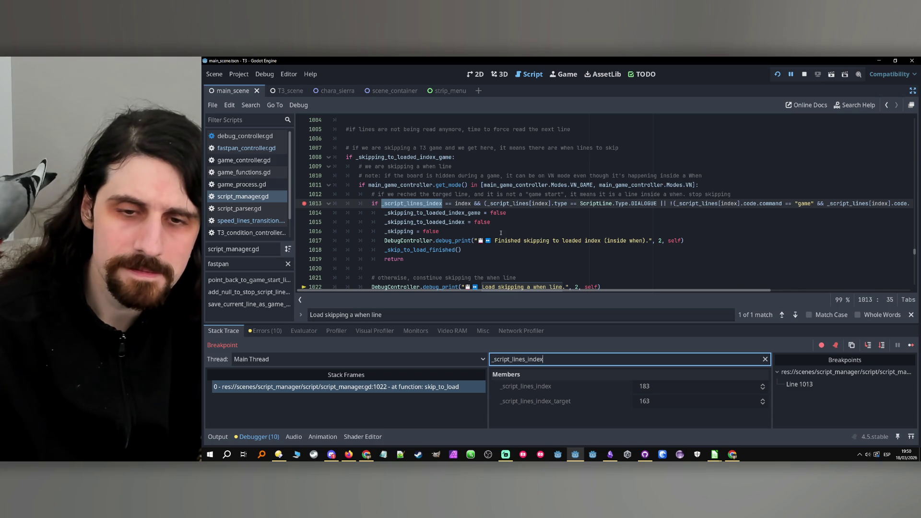
{"action": "scroll", "coordinate": [501, 233], "scroll_direction": "up", "scroll_amount": 7}
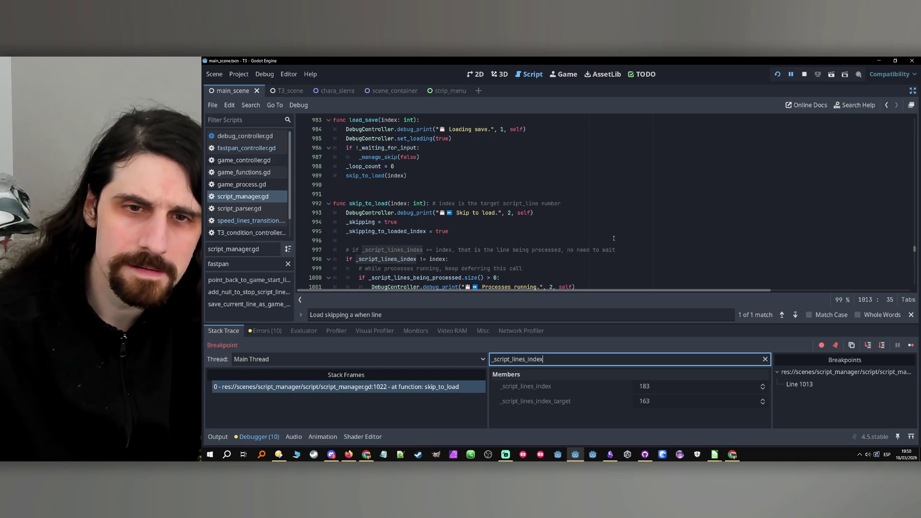
{"action": "scroll", "coordinate": [612, 242], "scroll_direction": "down", "scroll_amount": 7}
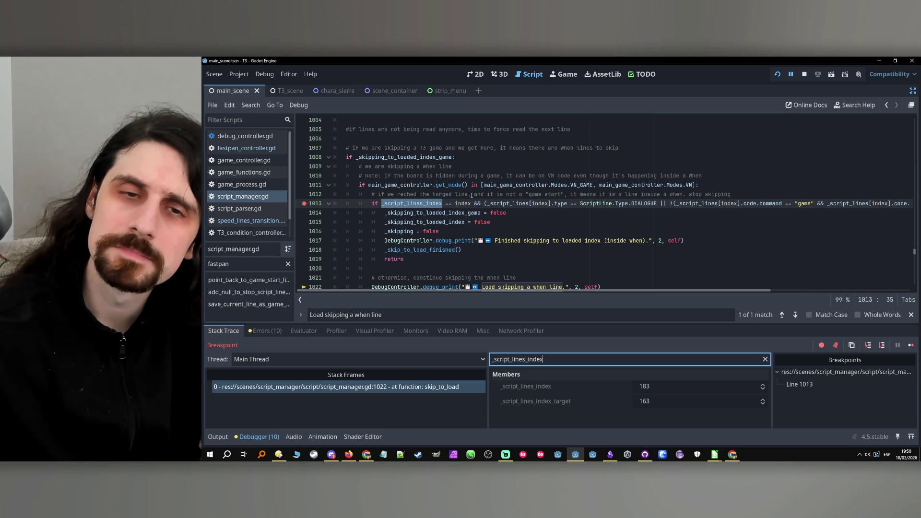
{"action": "left_click_drag", "start_coordinate": [475, 194], "coordinate": [526, 194]}
{"action": "double_click", "coordinate": [535, 195]}
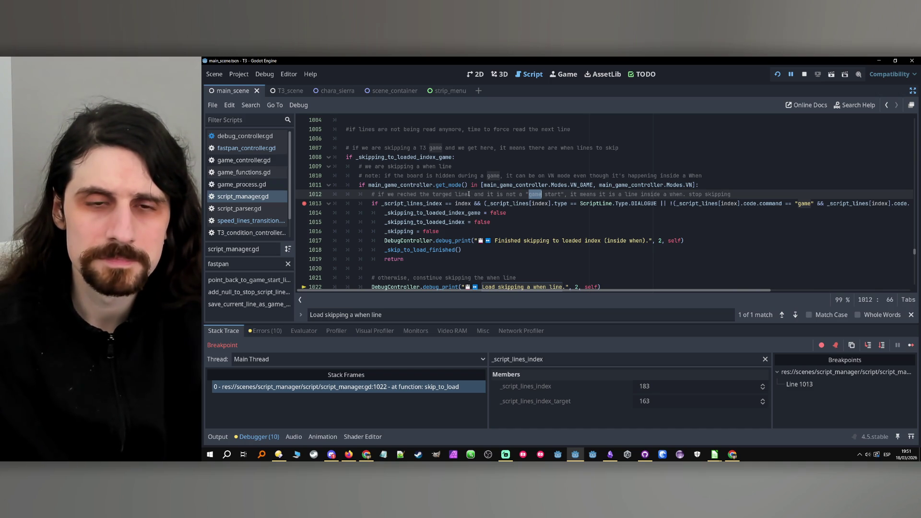
{"action": "left_click", "coordinate": [471, 194]}
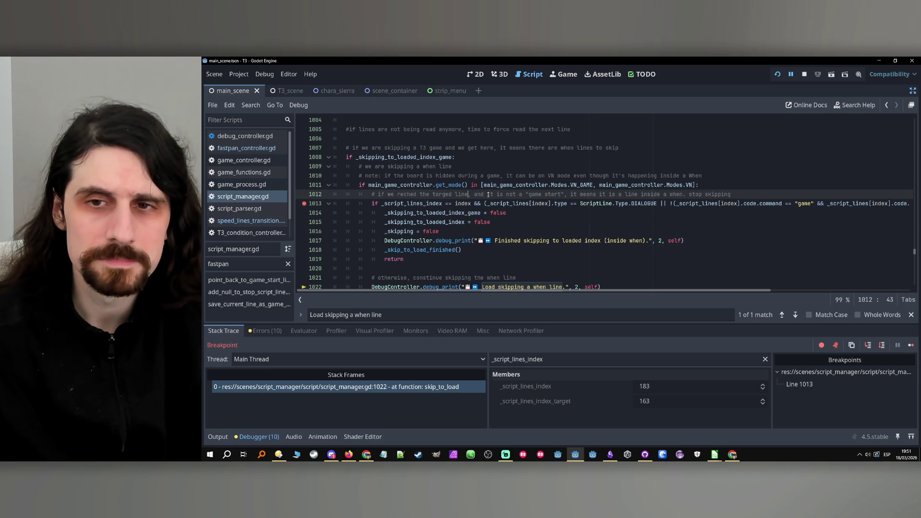
{"action": "mouse_move", "coordinate": [739, 193]}
{"action": "left_mouse_down"}
{"action": "mouse_move", "coordinate": [514, 203]}
{"action": "mouse_move", "coordinate": [564, 198]}
{"action": "left_mouse_up"}
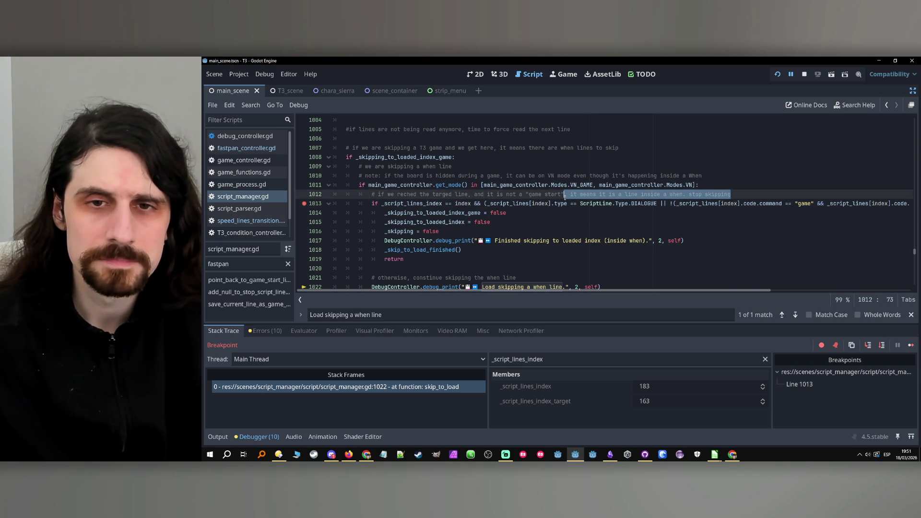
{"action": "left_click", "coordinate": [565, 196]}
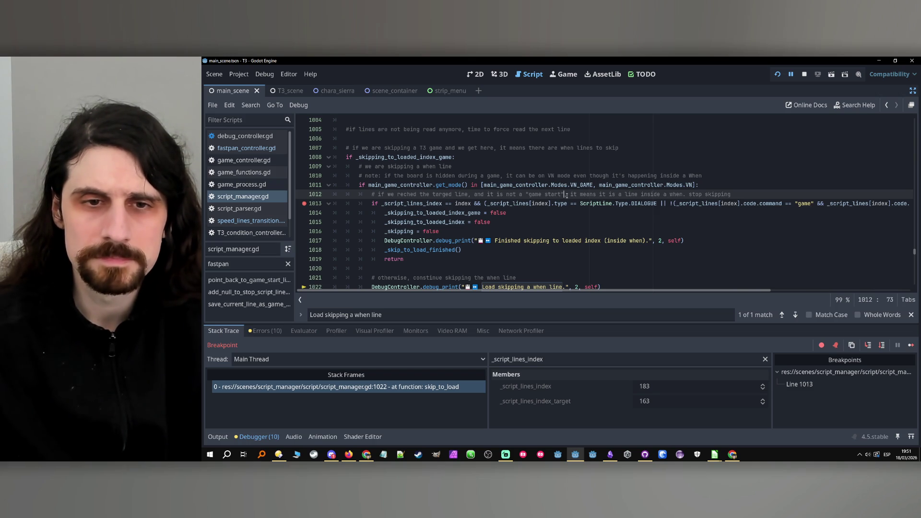
{"action": "scroll", "coordinate": [566, 196], "scroll_direction": "down", "scroll_amount": 1}
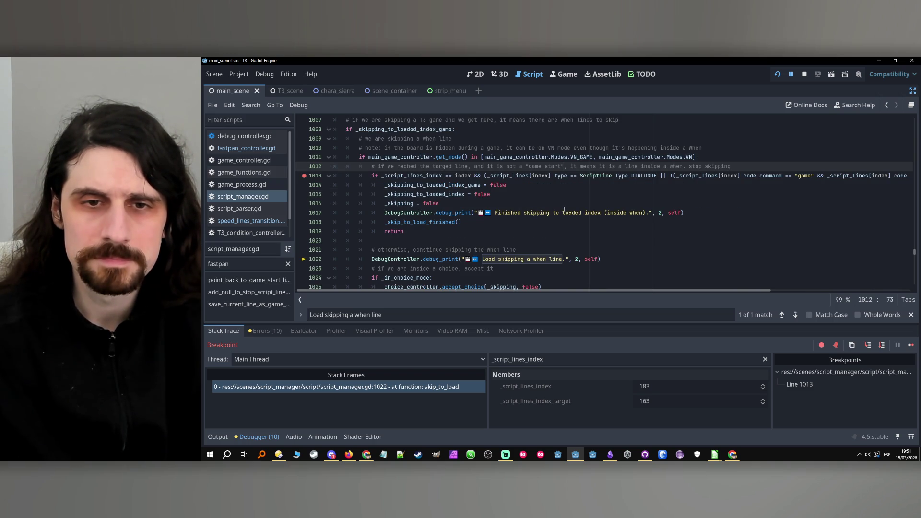
{"action": "scroll", "coordinate": [564, 210], "scroll_direction": "up", "scroll_amount": 1}
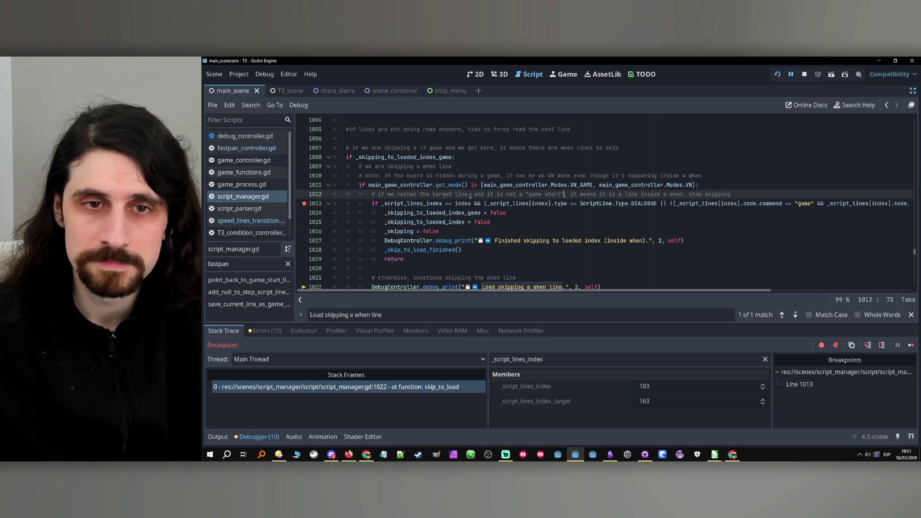
{"action": "left_click_drag", "start_coordinate": [468, 195], "coordinate": [686, 196]}
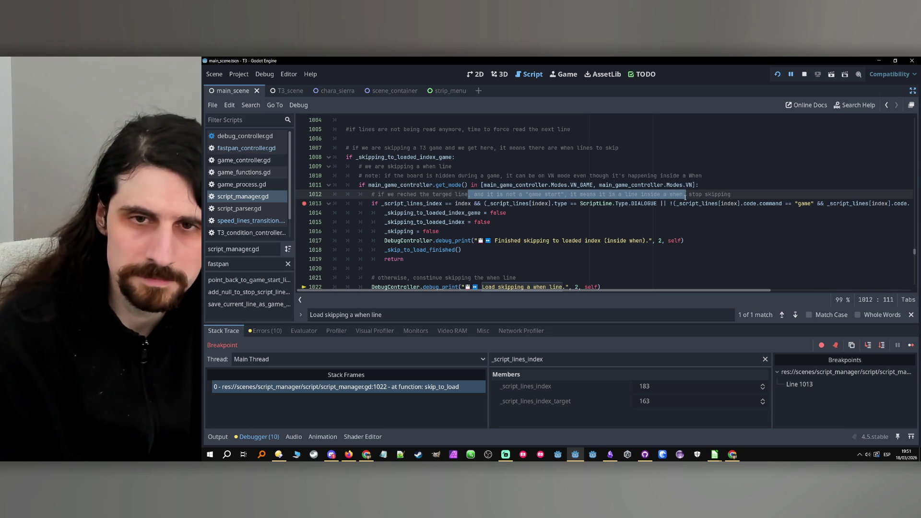
{"action": "key", "text": "BackSpace"}
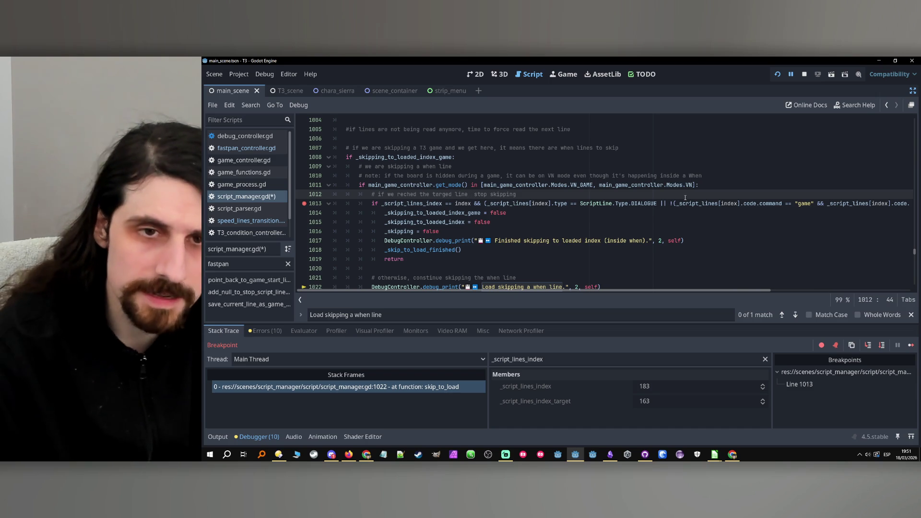
Add '(either "game start" or a dialogue line inside a when)' to the line 1012 comment
{"action": "type", "text": "()"}
{"action": "key", "text": "Left"}
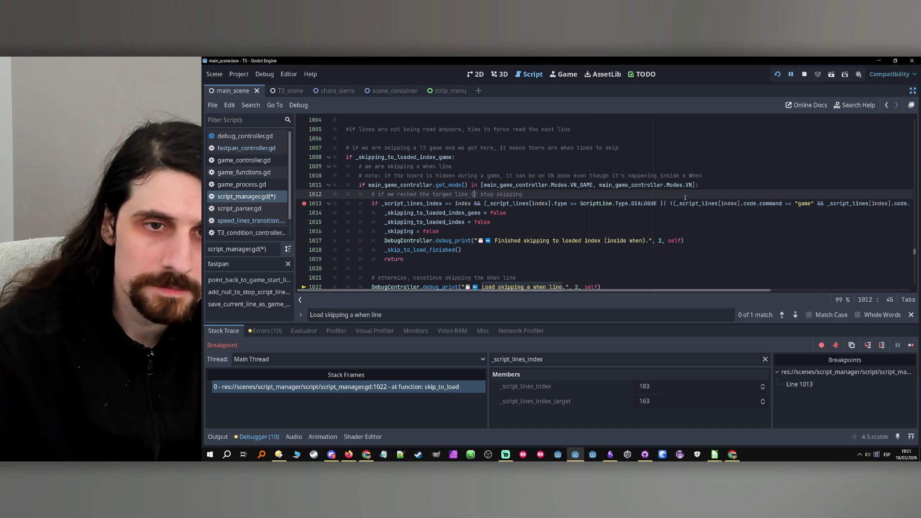
{"action": "type", "text": "either "}
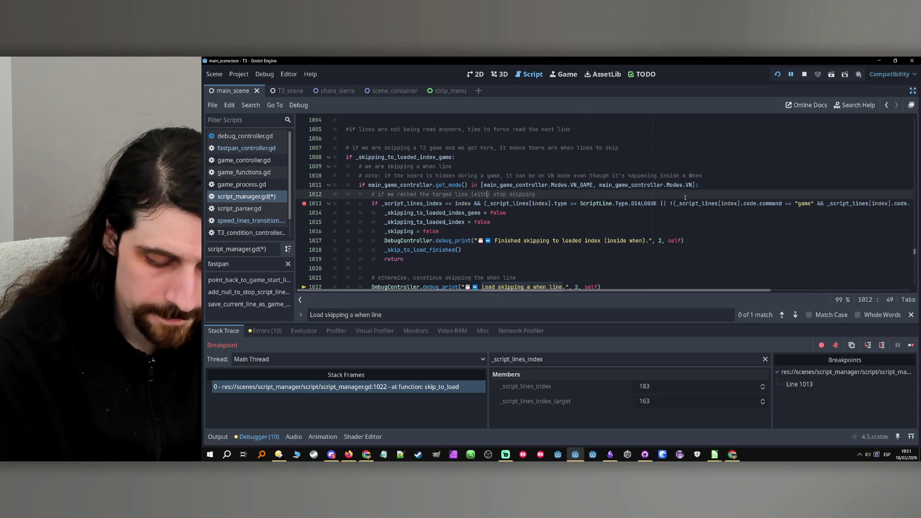
{"action": "type", "text": "\"game start\" o"}
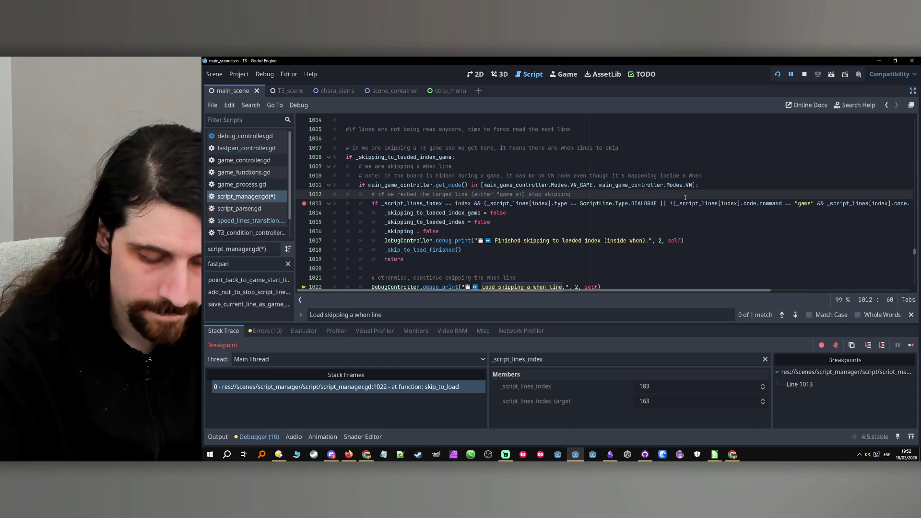
{"action": "type", "text": "r a"}
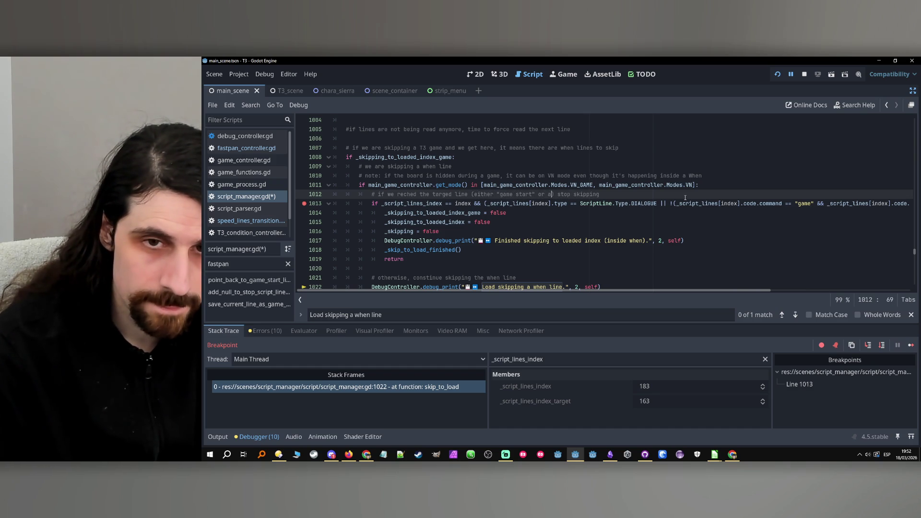
{"action": "type", "text": " dialog"}
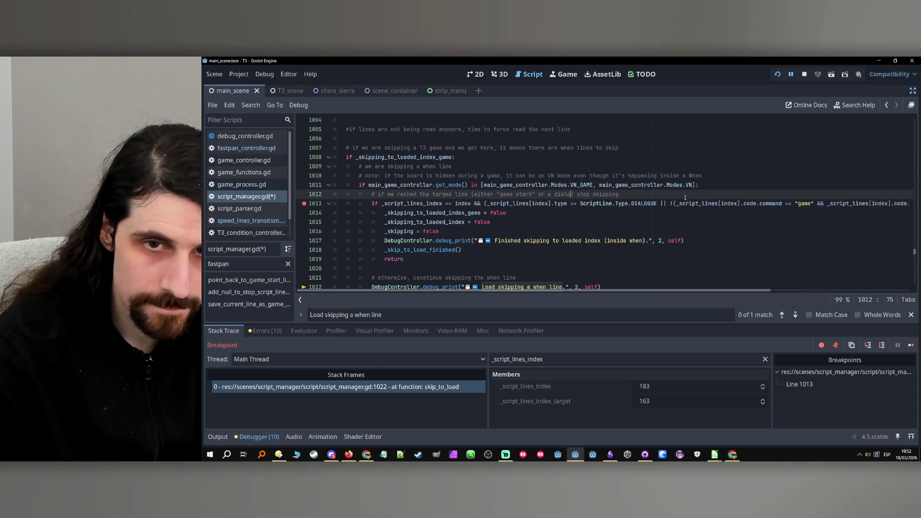
{"action": "type", "text": "ue line insid"}
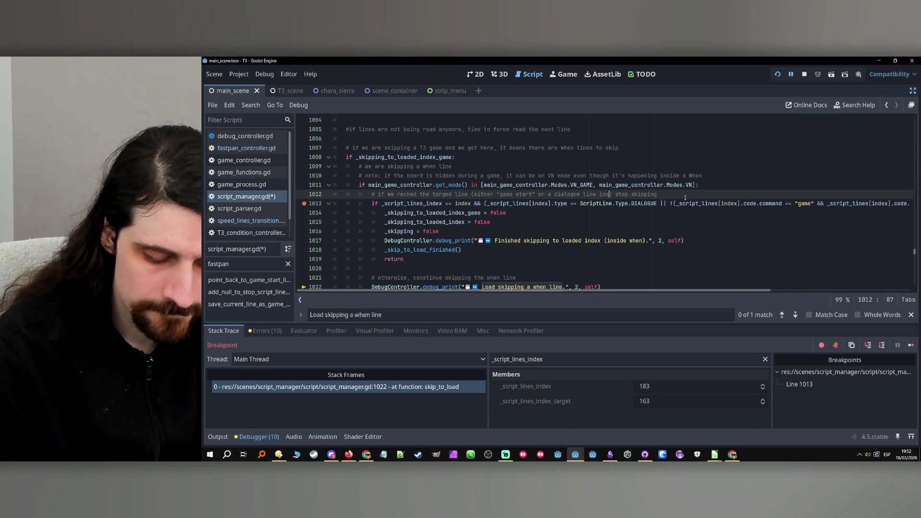
{"action": "type", "text": "e a when"}
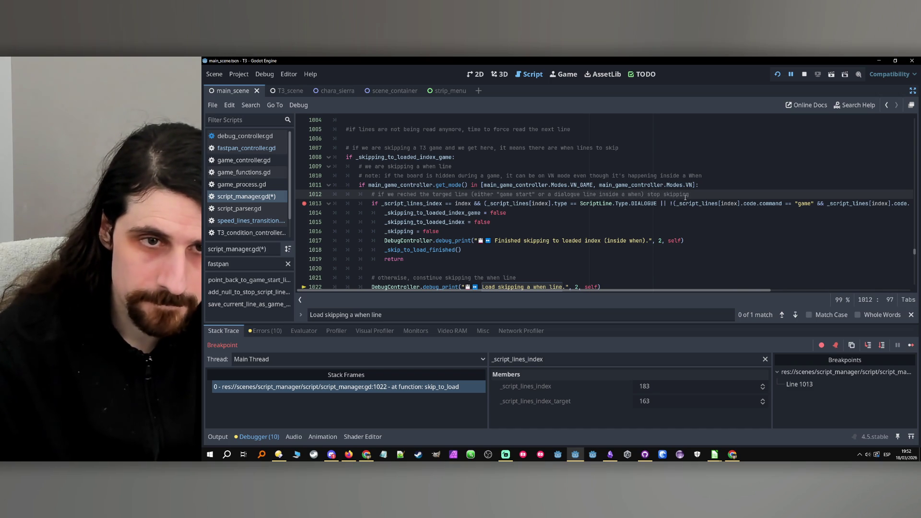
{"action": "left_click", "coordinate": [512, 223]}
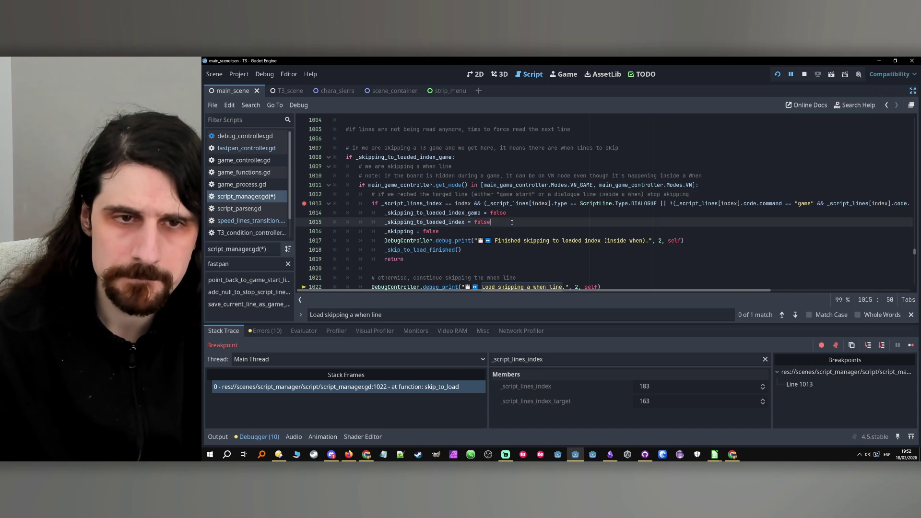
Make the line 1021 comment say 'when lines' by adding an 's'
{"action": "scroll", "coordinate": [512, 223], "scroll_direction": "down", "scroll_amount": 1}
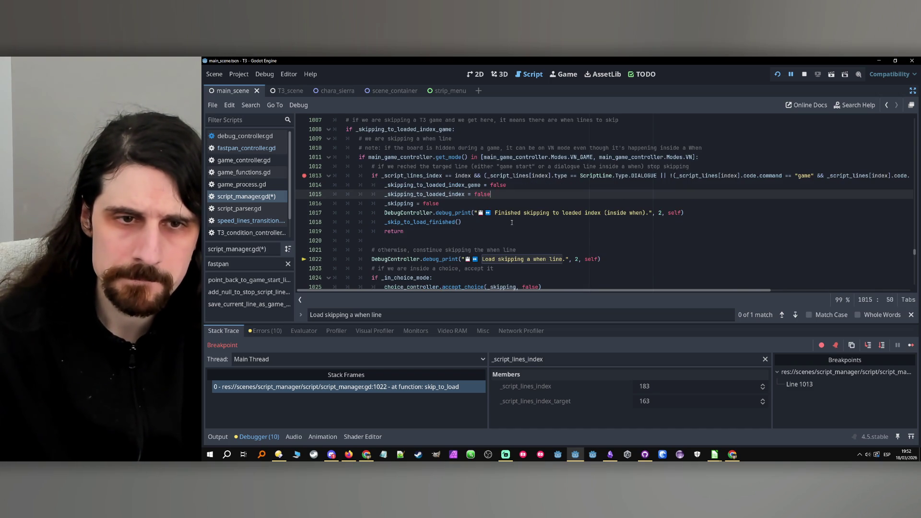
{"action": "double_click", "coordinate": [479, 250]}
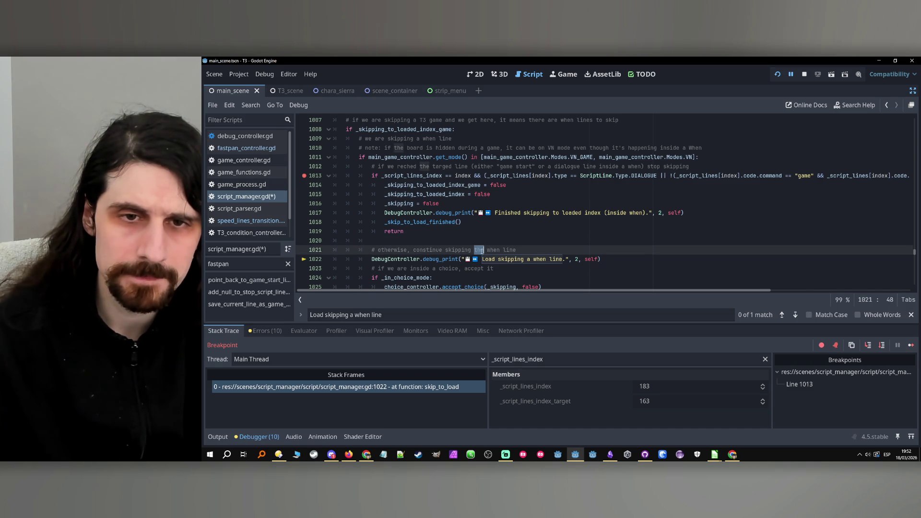
{"action": "left_click", "coordinate": [482, 250]}
{"action": "scroll", "coordinate": [493, 250], "scroll_direction": "down", "scroll_amount": 1}
{"action": "left_click", "coordinate": [483, 223]}
{"action": "scroll", "coordinate": [490, 223], "scroll_direction": "up", "scroll_amount": 3}
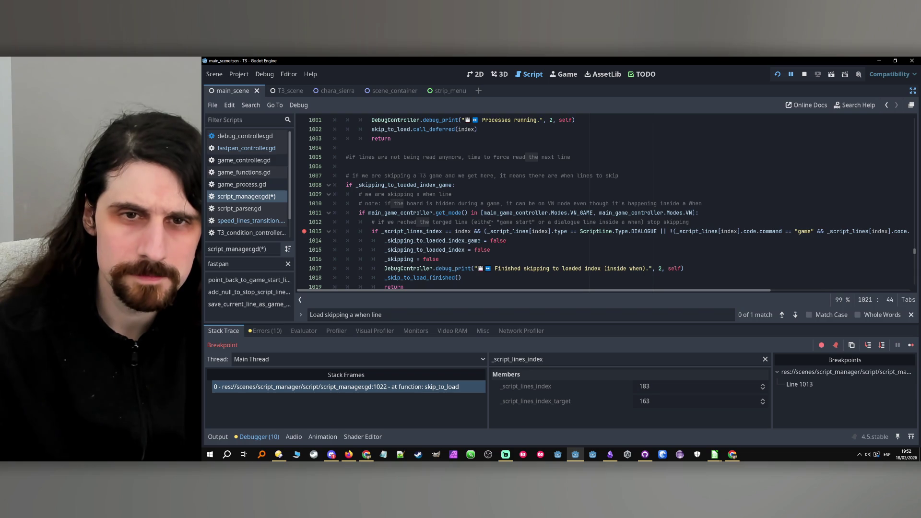
{"action": "scroll", "coordinate": [529, 221], "scroll_direction": "down", "scroll_amount": 7}
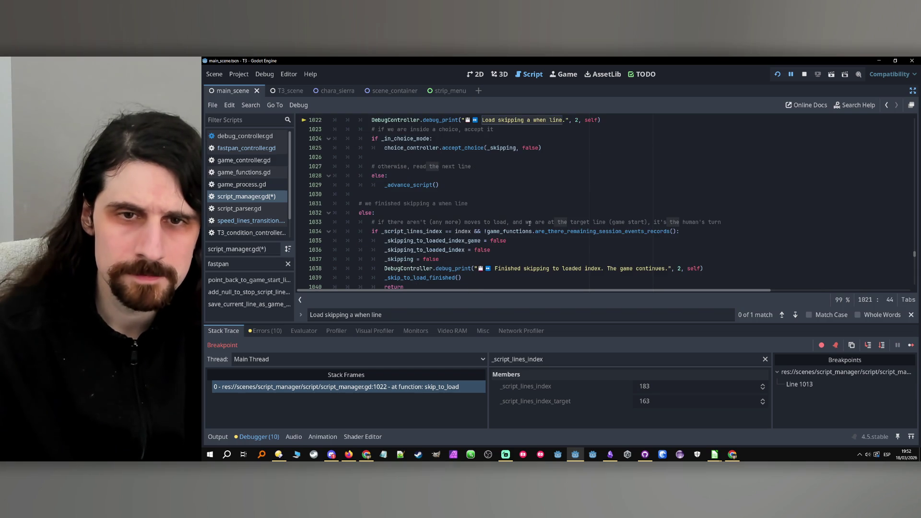
{"action": "scroll", "coordinate": [467, 234], "scroll_direction": "up", "scroll_amount": 3}
{"action": "left_click", "coordinate": [522, 194]}
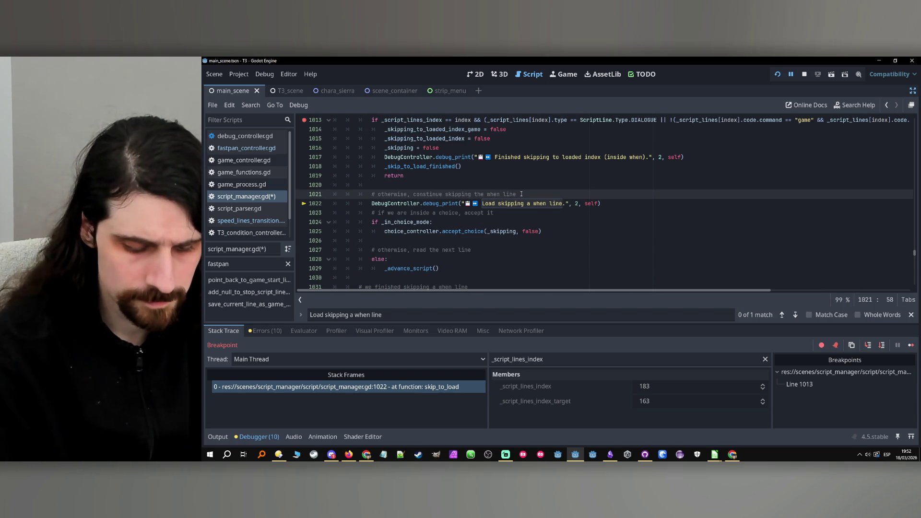
{"action": "type", "text": "s"}
{"action": "left_click", "coordinate": [520, 186]}
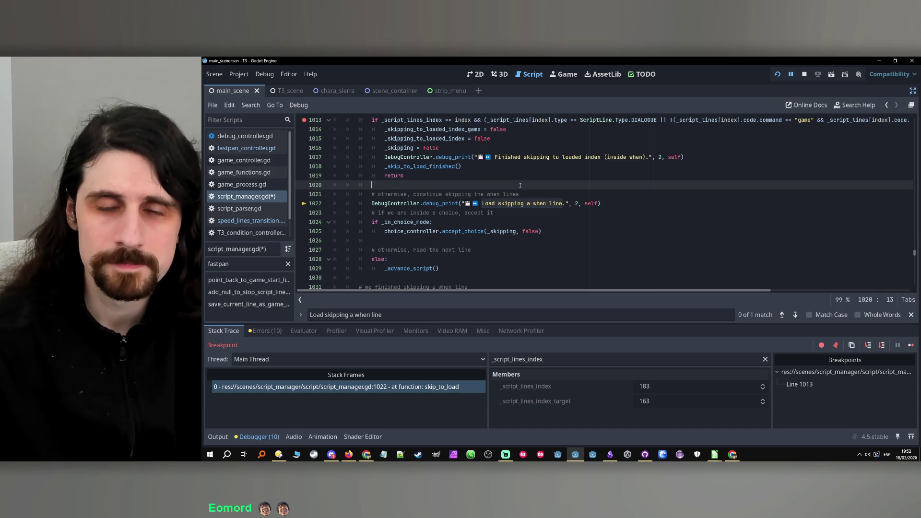
{"action": "left_click", "coordinate": [521, 194]}
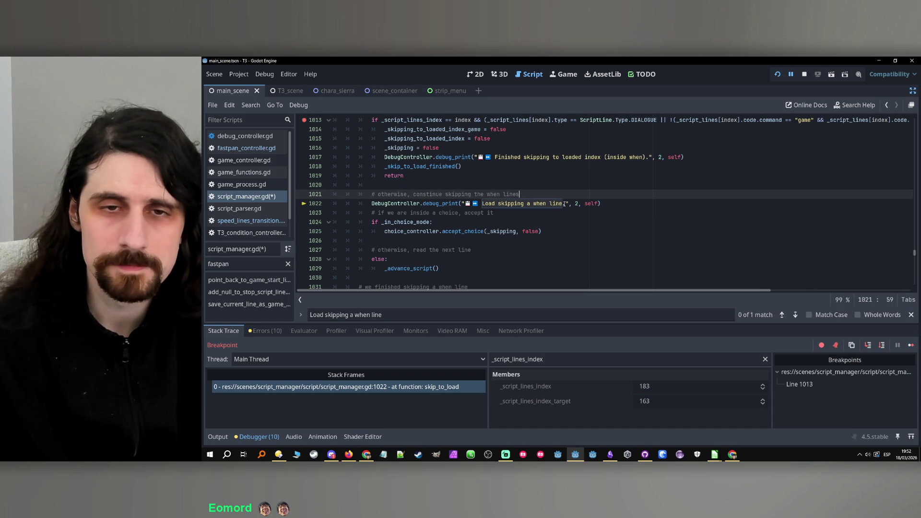
{"action": "scroll", "coordinate": [563, 203], "scroll_direction": "up", "scroll_amount": 2}
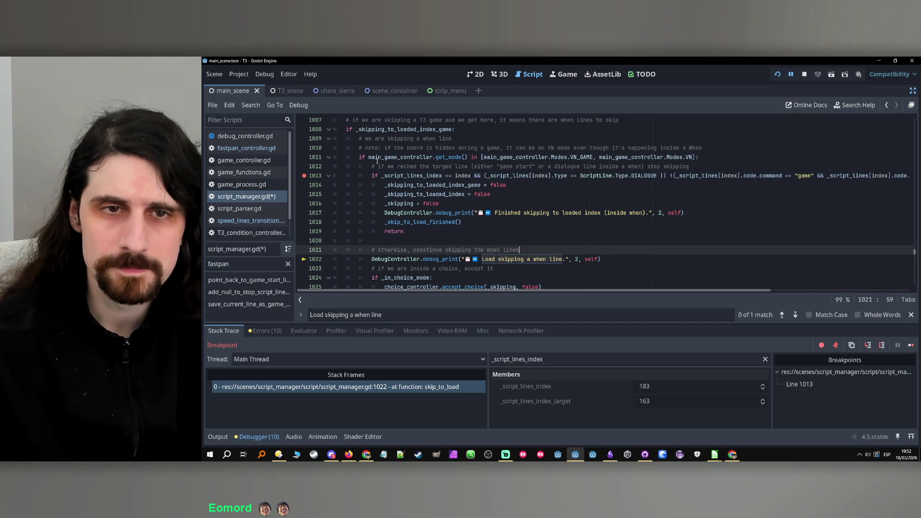
{"action": "mouse_move", "coordinate": [431, 180]}
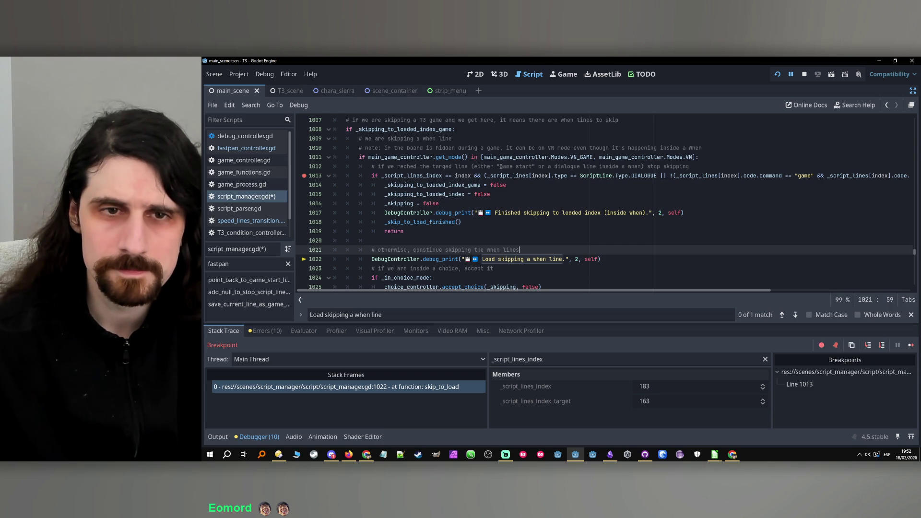
{"action": "double_click", "coordinate": [397, 259]}
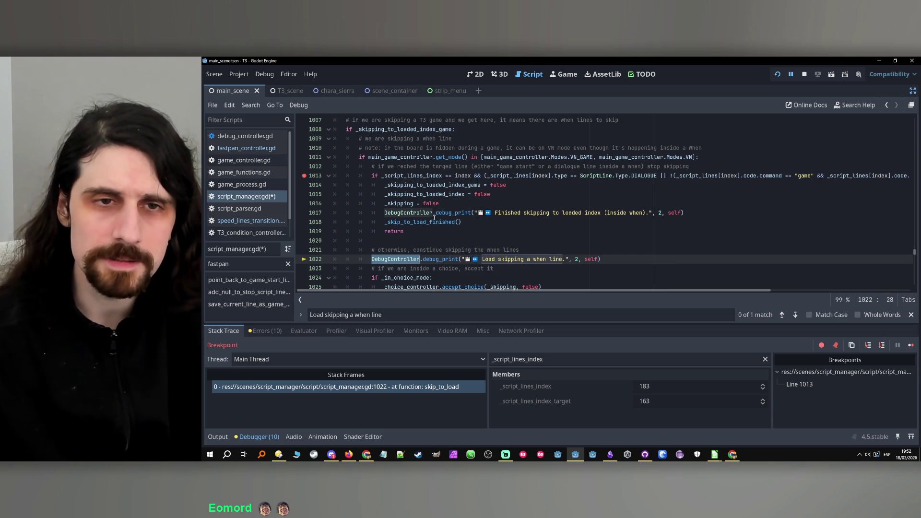
{"action": "double_click", "coordinate": [412, 176]}
{"action": "left_click", "coordinate": [533, 360]}
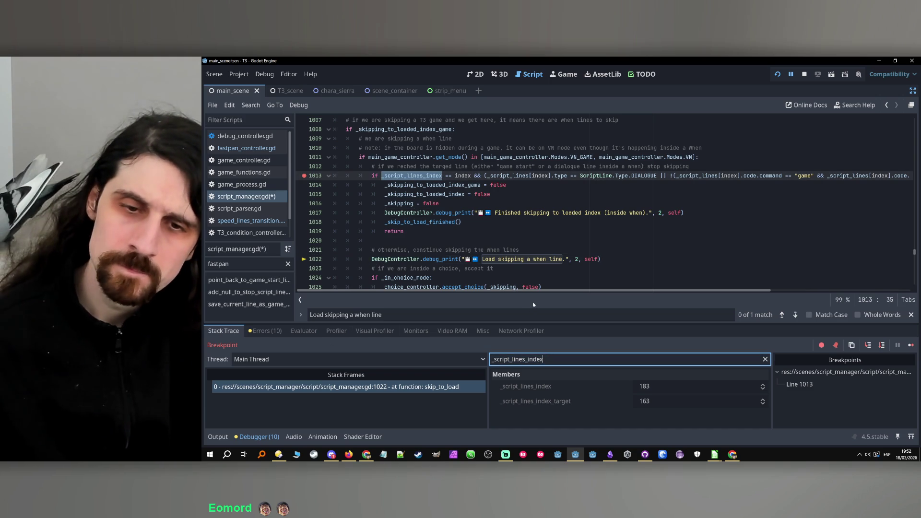
{"action": "scroll", "coordinate": [450, 187], "scroll_direction": "up", "scroll_amount": 3}
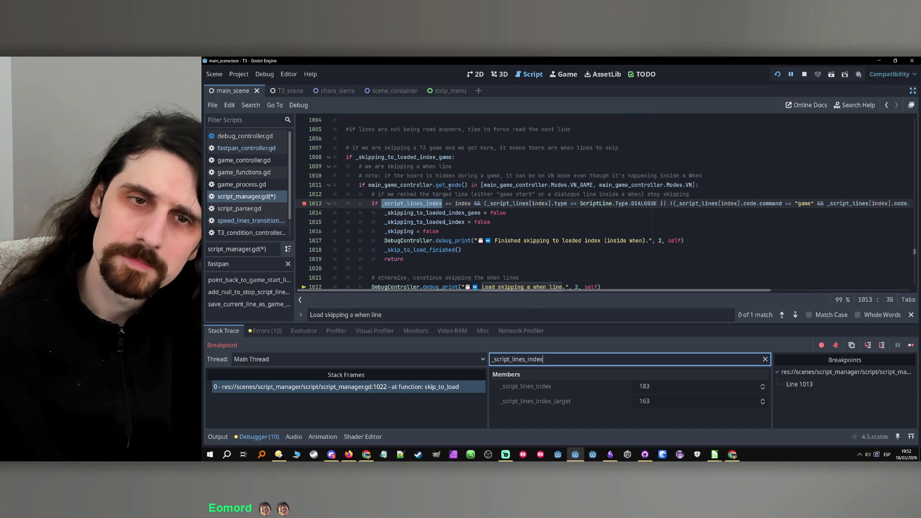
{"action": "scroll", "coordinate": [456, 192], "scroll_direction": "up", "scroll_amount": 1}
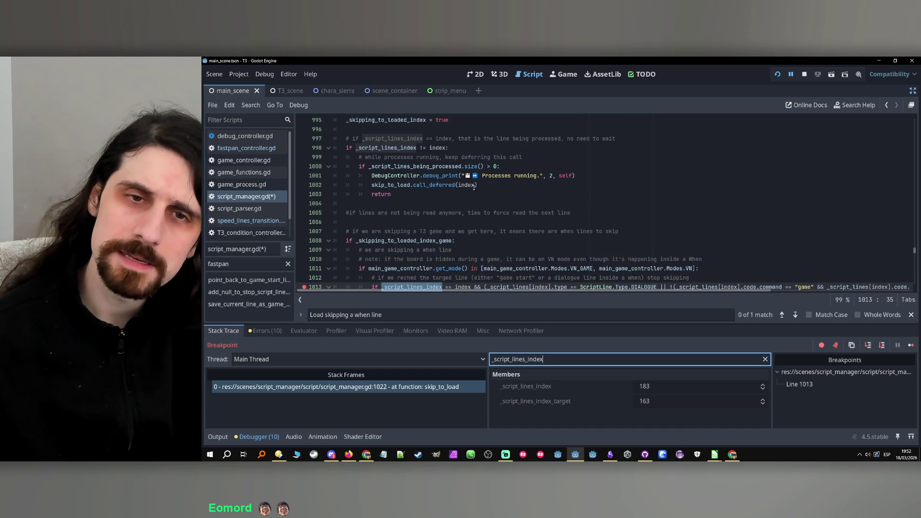
{"action": "scroll", "coordinate": [475, 192], "scroll_direction": "down", "scroll_amount": 3}
{"action": "scroll", "coordinate": [475, 235], "scroll_direction": "up", "scroll_amount": 4}
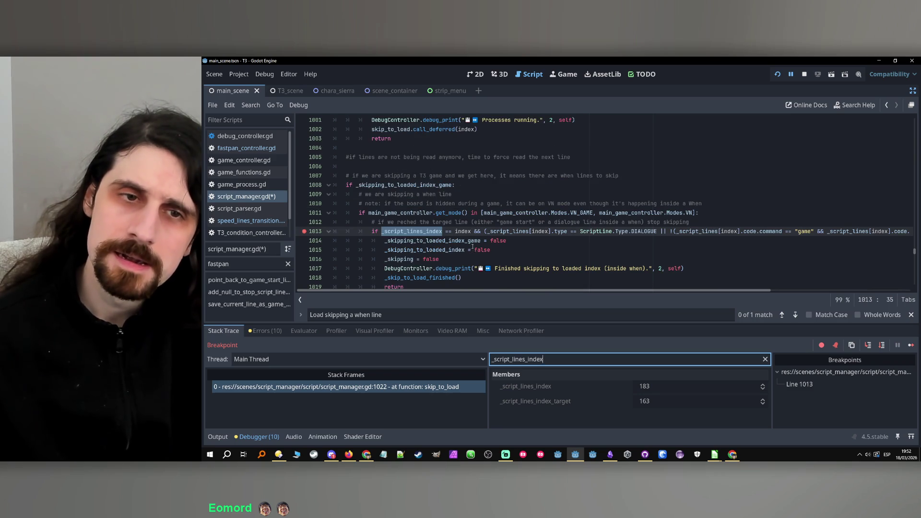
{"action": "scroll", "coordinate": [471, 250], "scroll_direction": "down", "scroll_amount": 2}
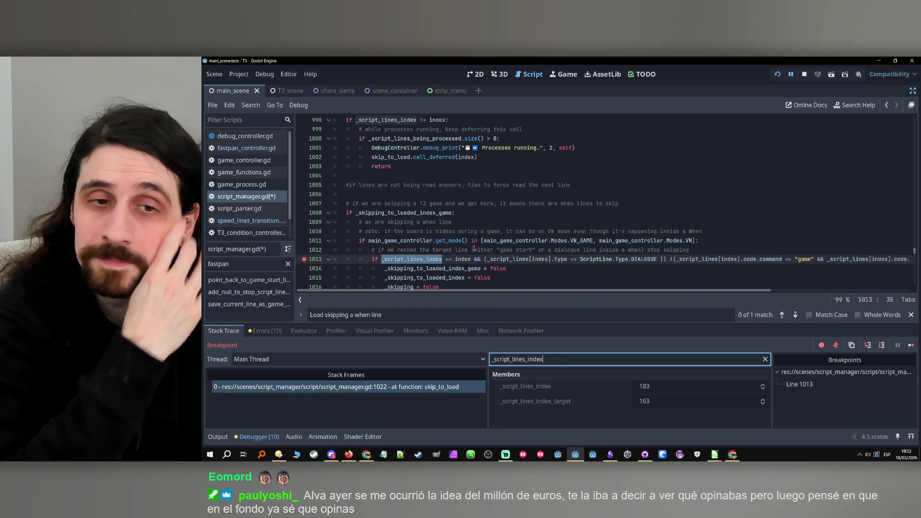
{"action": "double_click", "coordinate": [405, 213]}
{"action": "key", "text": "ctrl+c"}
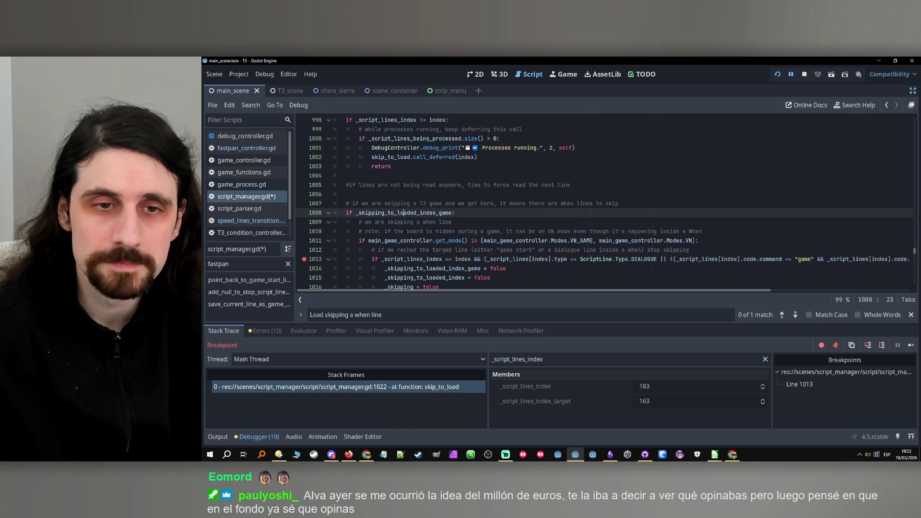
{"action": "scroll", "coordinate": [544, 211], "scroll_direction": "down", "scroll_amount": 4}
{"action": "double_click", "coordinate": [519, 359]}
{"action": "key", "text": "ctrl+v"}
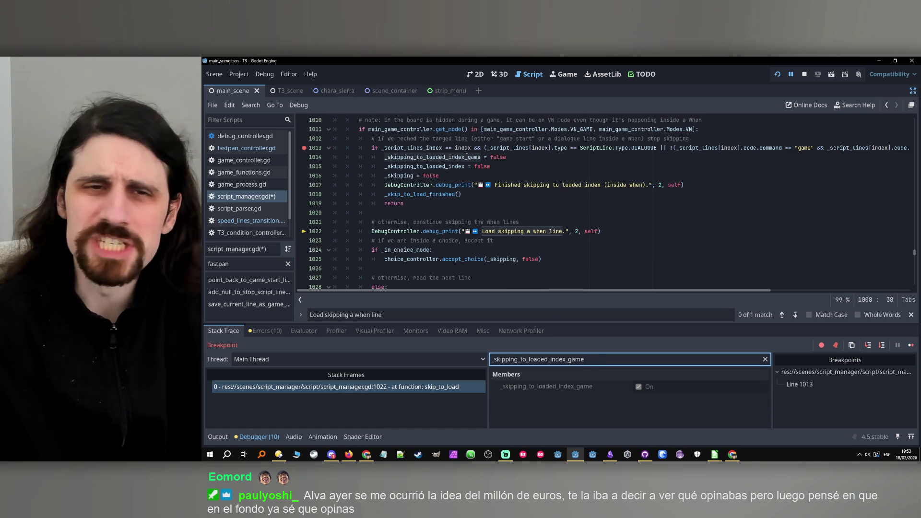
{"action": "left_click", "coordinate": [467, 149]}
{"action": "mouse_move", "coordinate": [466, 149]}
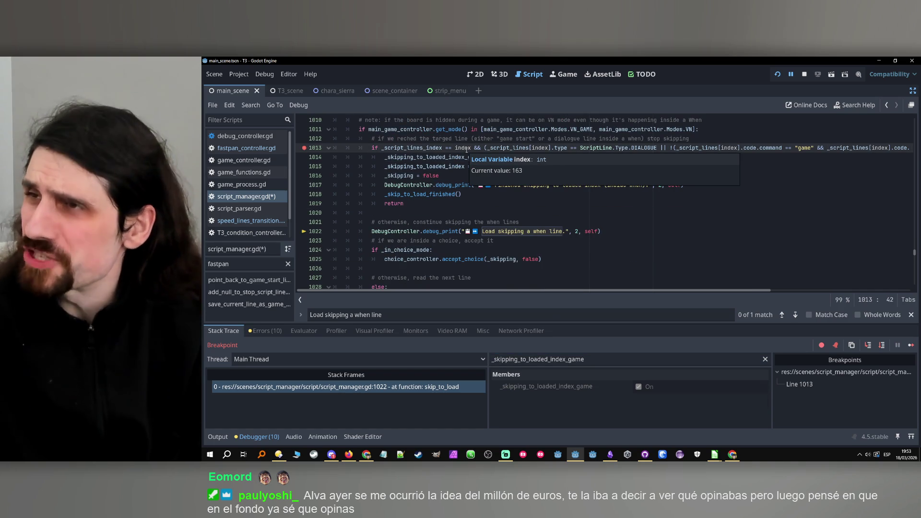
{"action": "key", "text": "ctrl+f"}
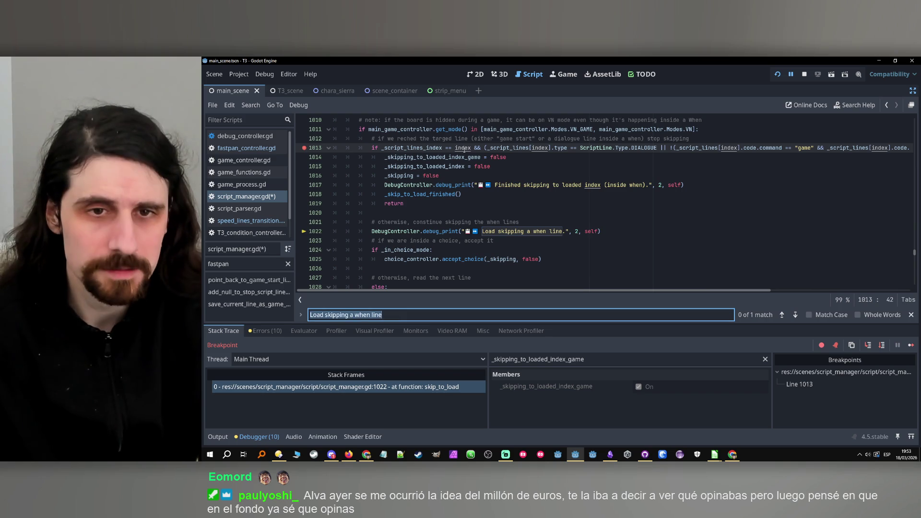
Search for '_skipping_to_loaded_index_game = true' and inspect where it is set on line 1076
{"action": "key", "text": "ctrl+v"}
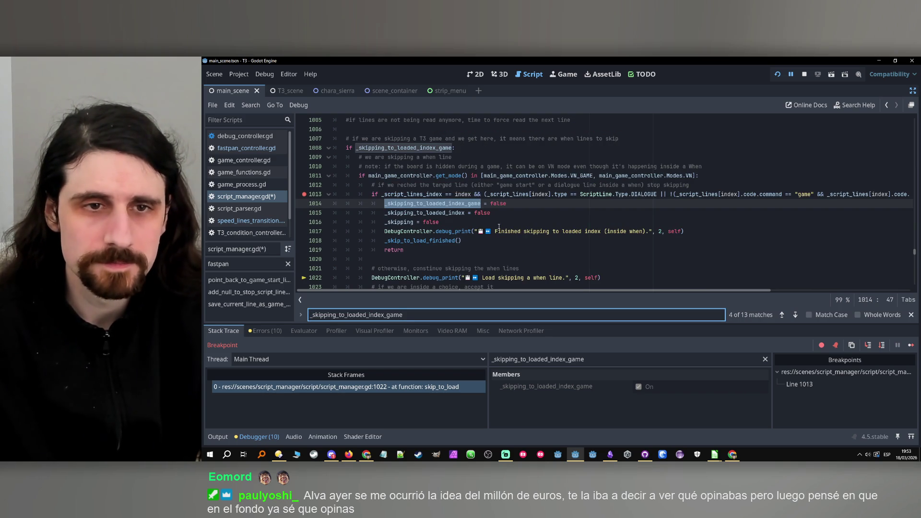
{"action": "type", "text": "= tr"}
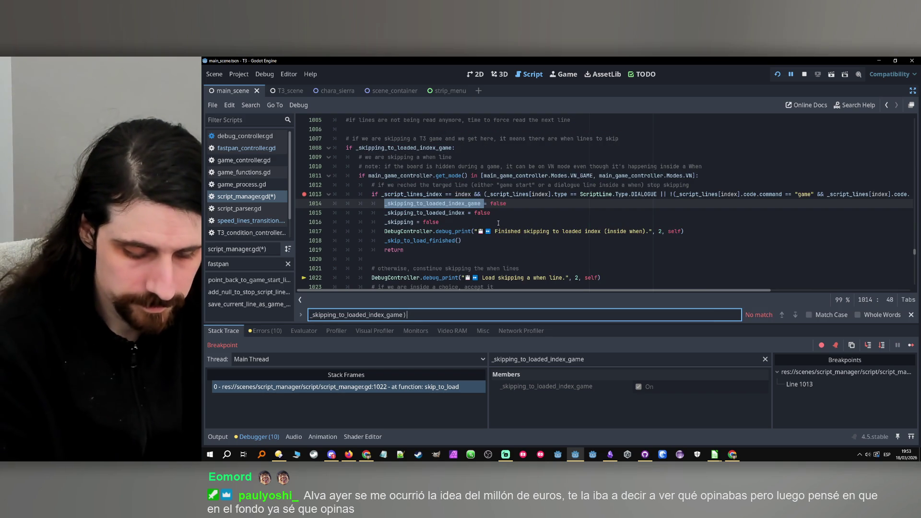
{"action": "type", "text": "ue"}
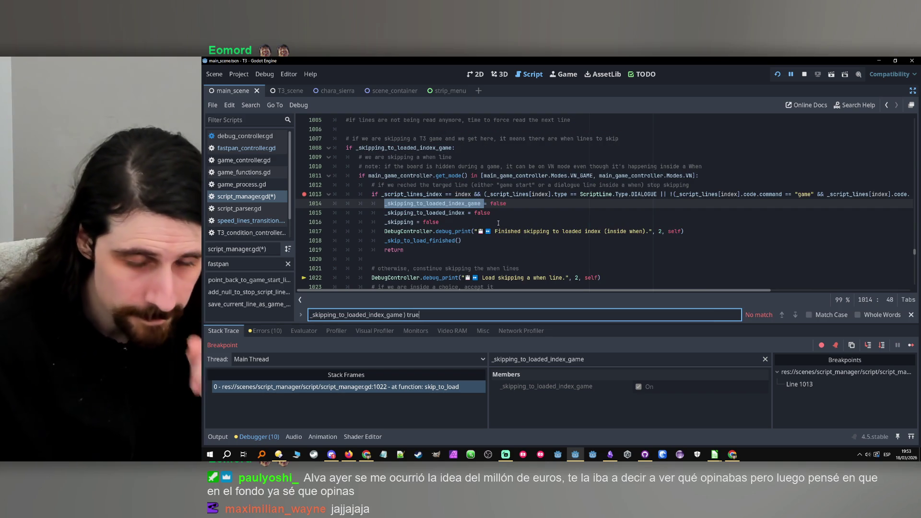
{"action": "key", "text": "Left"}
{"action": "key", "text": "Left"}
{"action": "key", "text": "Left"}
{"action": "key", "text": "BackSpace"}
{"action": "type", "text": "="}
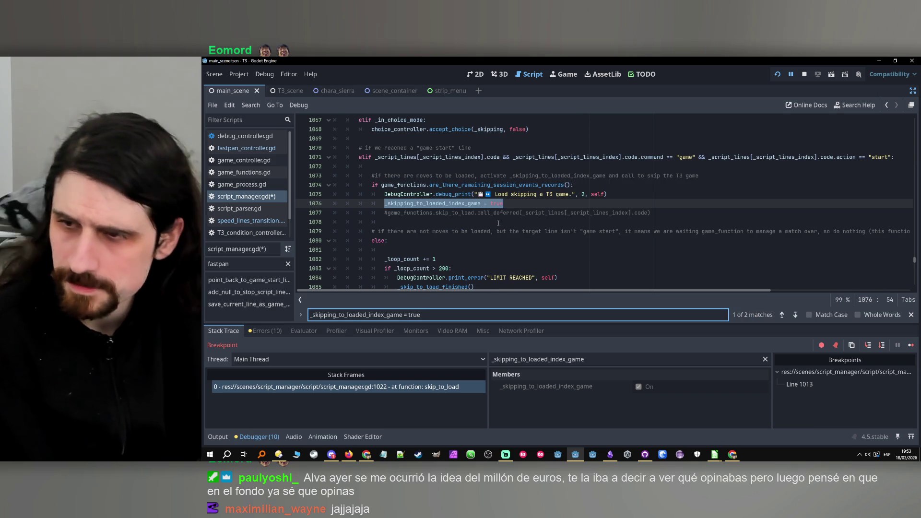
{"action": "scroll", "coordinate": [506, 218], "scroll_direction": "up", "scroll_amount": 3}
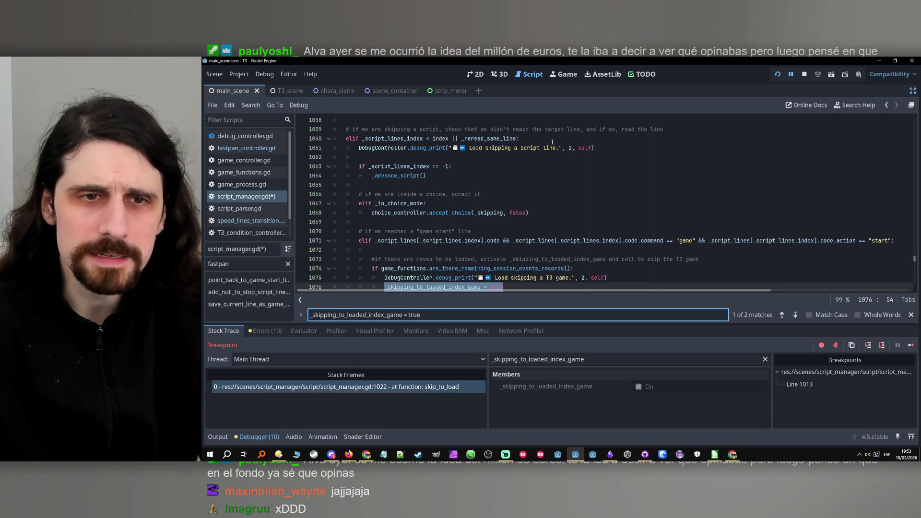
{"action": "scroll", "coordinate": [479, 224], "scroll_direction": "down", "scroll_amount": 1}
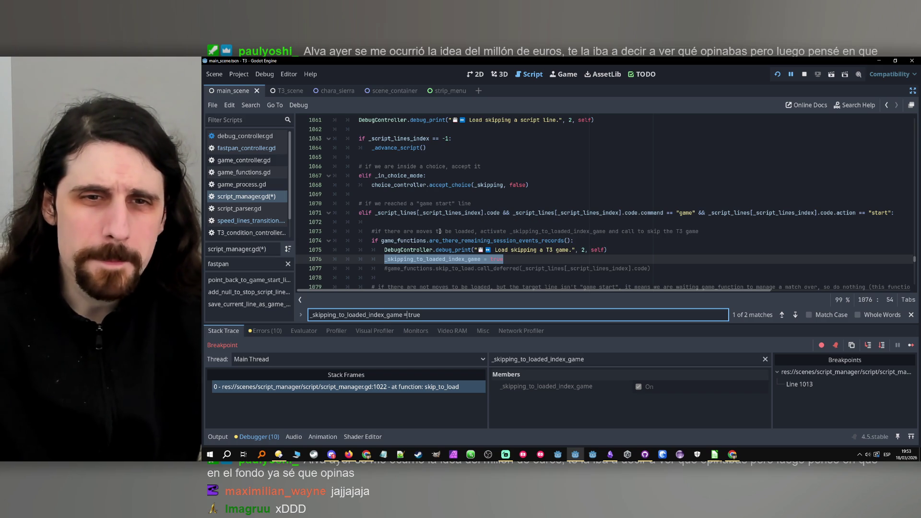
{"action": "double_click", "coordinate": [550, 232]}
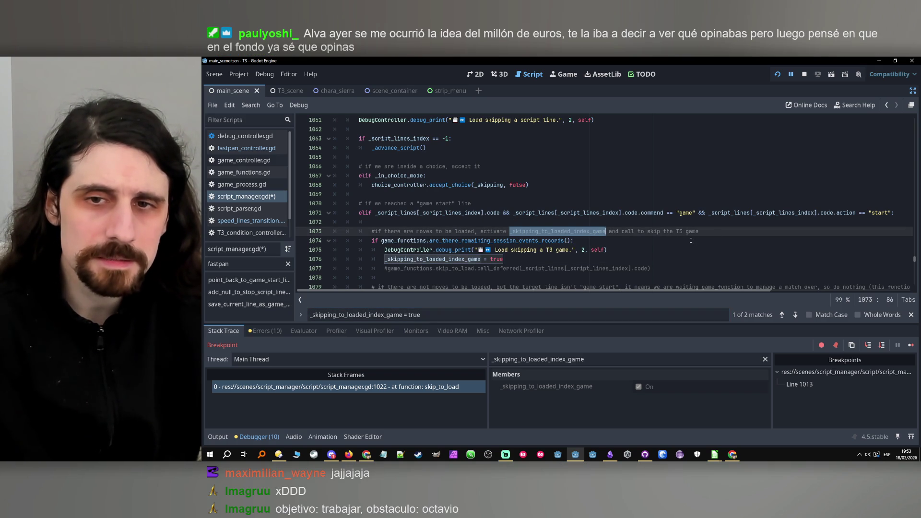
{"action": "scroll", "coordinate": [691, 241], "scroll_direction": "down", "scroll_amount": 1}
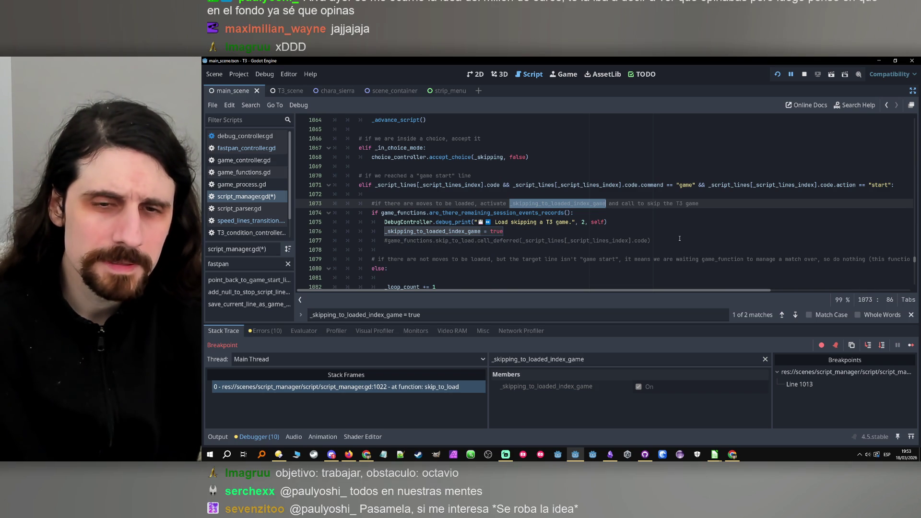
{"action": "scroll", "coordinate": [674, 238], "scroll_direction": "down", "scroll_amount": 2}
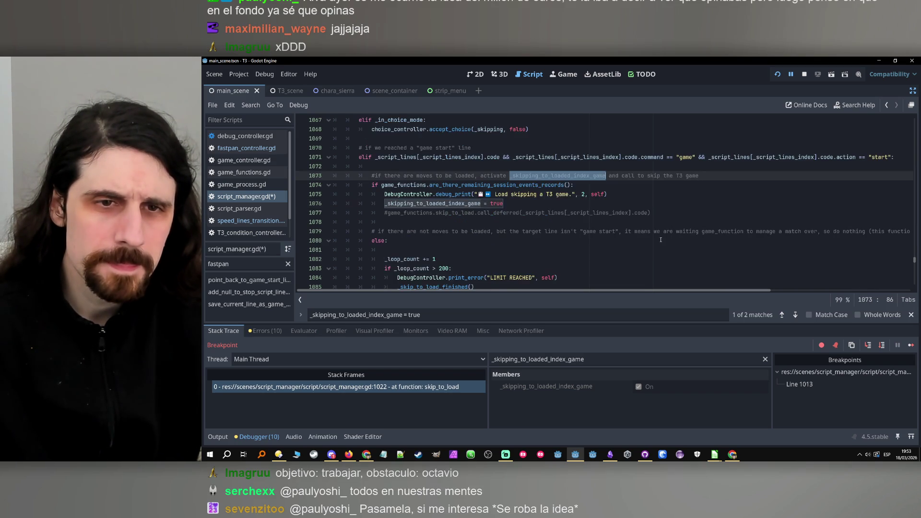
{"action": "left_click_drag", "start_coordinate": [403, 314], "coordinate": [421, 315]}
{"action": "scroll", "coordinate": [514, 221], "scroll_direction": "up", "scroll_amount": 2}
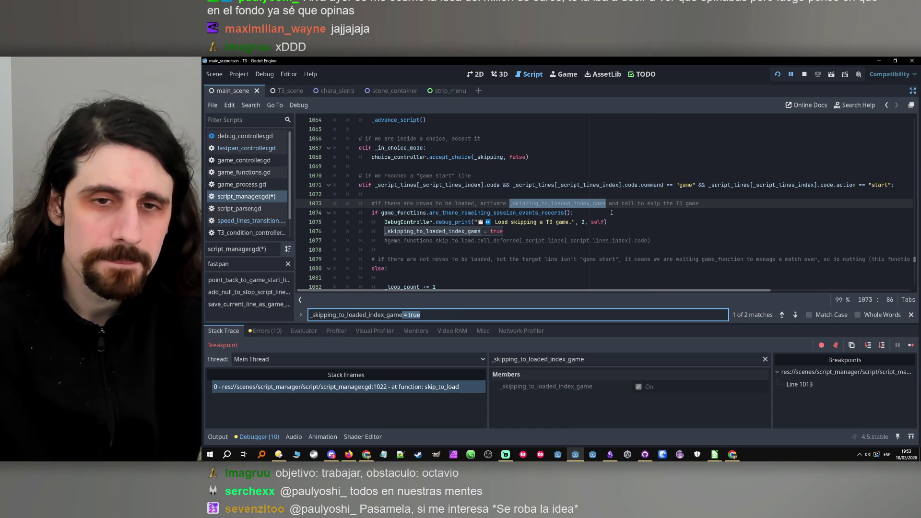
Search every use of the flag again, then remove the line 1013 breakpoint
{"action": "key", "text": "BackSpace"}
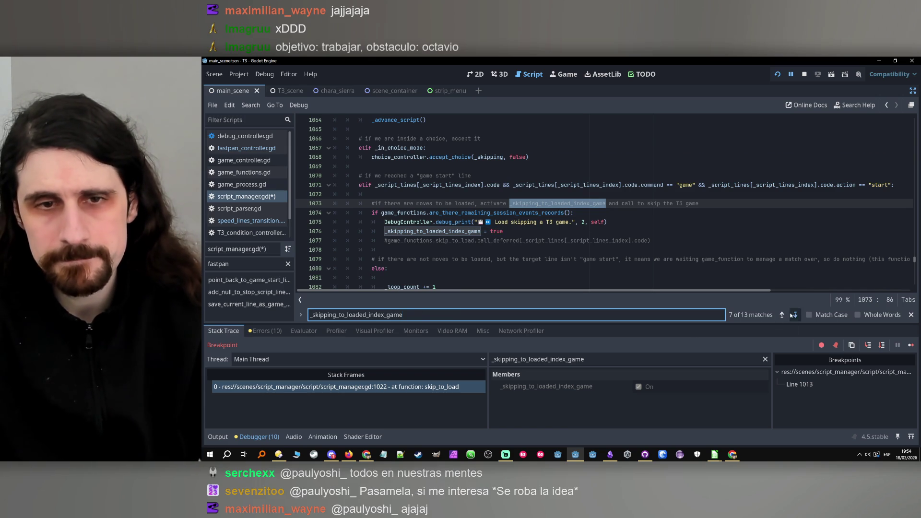
{"action": "left_click", "coordinate": [795, 314]}
{"action": "scroll", "coordinate": [491, 220], "scroll_direction": "up", "scroll_amount": 3}
{"action": "scroll", "coordinate": [492, 221], "scroll_direction": "down", "scroll_amount": 2}
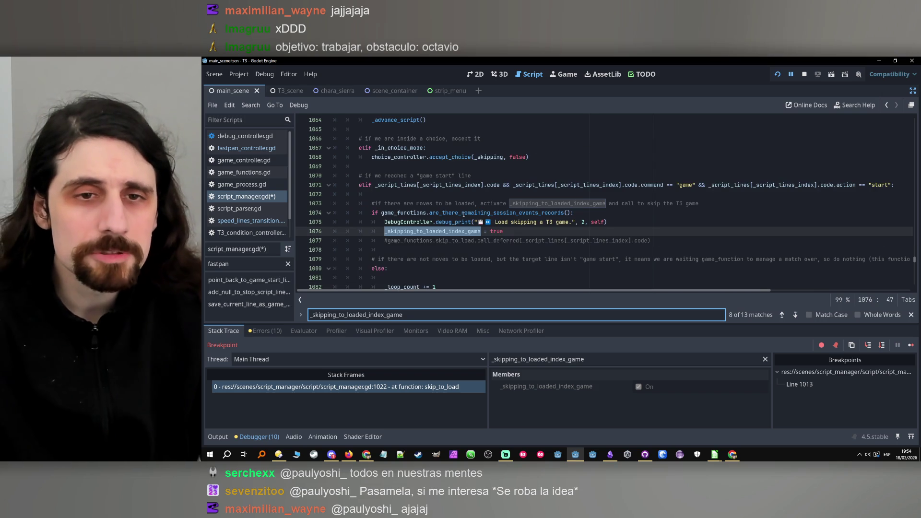
{"action": "scroll", "coordinate": [446, 203], "scroll_direction": "up", "scroll_amount": 20}
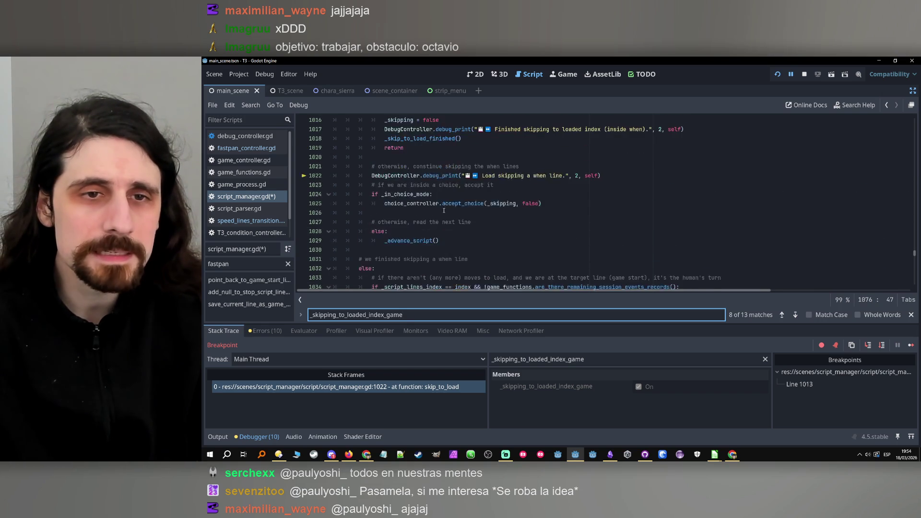
{"action": "left_click", "coordinate": [304, 231]}
{"action": "left_click_drag", "start_coordinate": [348, 232], "coordinate": [463, 278]}
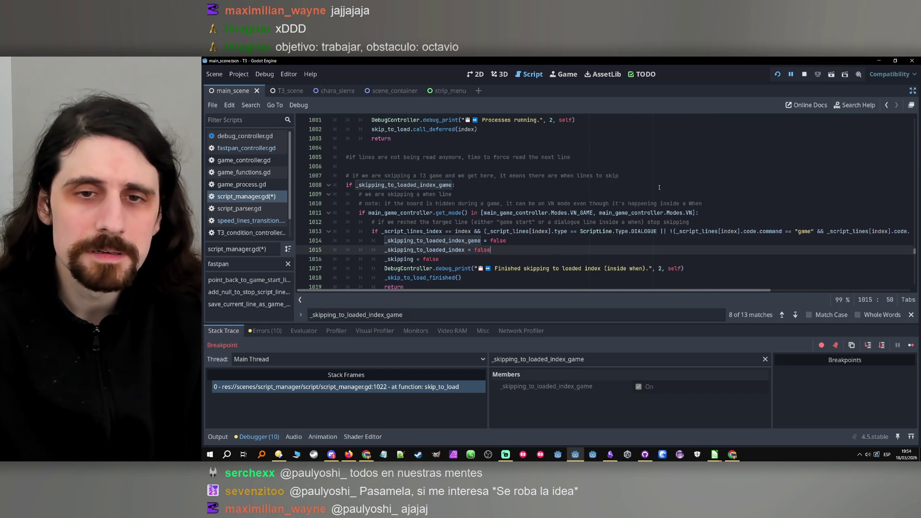
Stop the running game and turn off distraction-free mode to restore the docks
{"action": "left_click", "coordinate": [494, 249]}
{"action": "left_click", "coordinate": [805, 74]}
{"action": "left_click", "coordinate": [896, 194]}
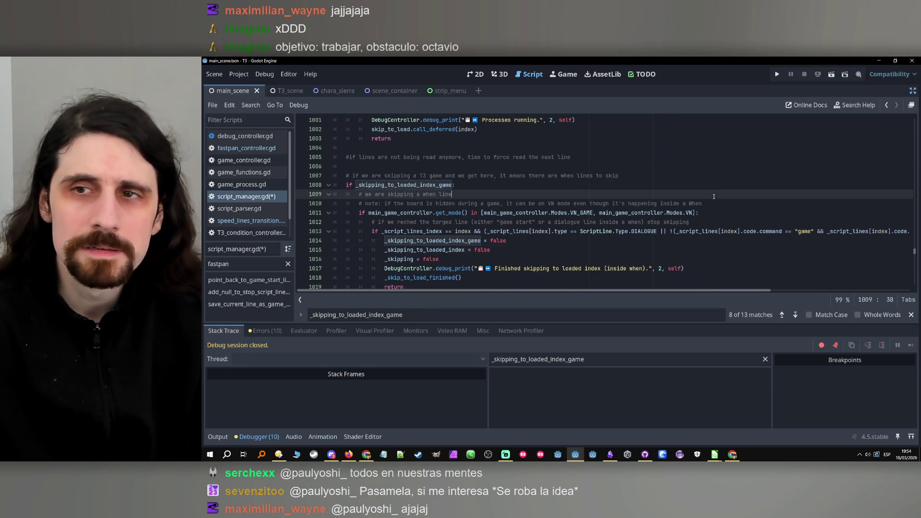
{"action": "left_click", "coordinate": [913, 91]}
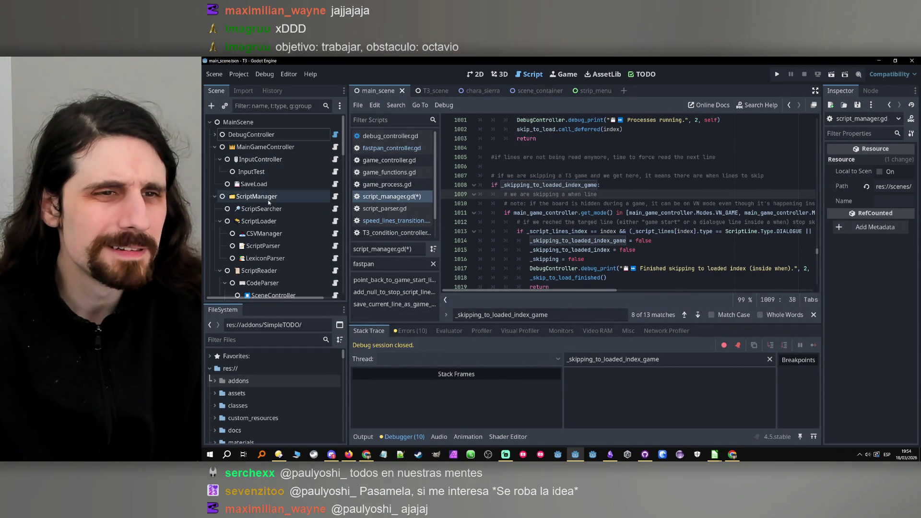
Open script_searcher.gd at get_previous_line_to_rollback, toggling a line 19 breakpoint on and off
{"action": "left_click", "coordinate": [335, 209]}
{"action": "scroll", "coordinate": [552, 212], "scroll_direction": "down", "scroll_amount": 3}
{"action": "scroll", "coordinate": [552, 212], "scroll_direction": "down", "scroll_amount": 2}
{"action": "double_click", "coordinate": [550, 167]}
{"action": "scroll", "coordinate": [551, 168], "scroll_direction": "down", "scroll_amount": 5}
{"action": "scroll", "coordinate": [559, 177], "scroll_direction": "up", "scroll_amount": 6}
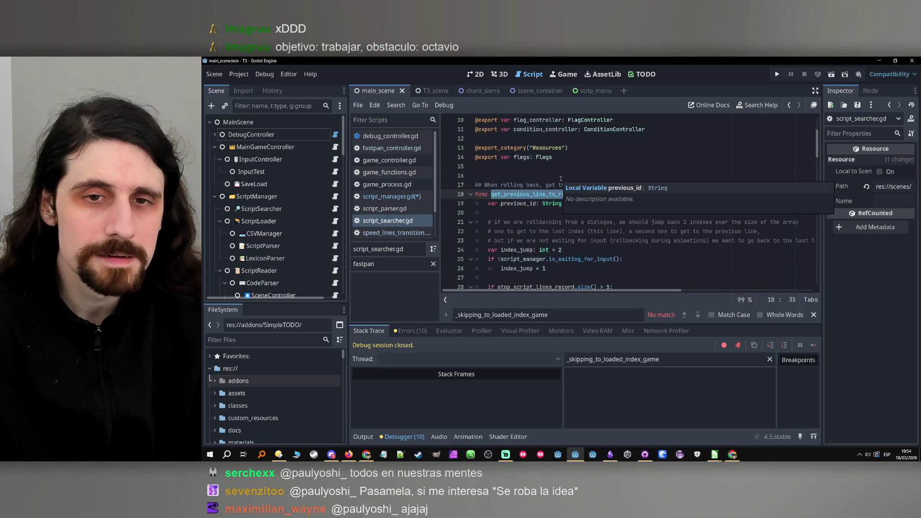
{"action": "left_click", "coordinate": [449, 204]}
{"action": "key", "text": "Down"}
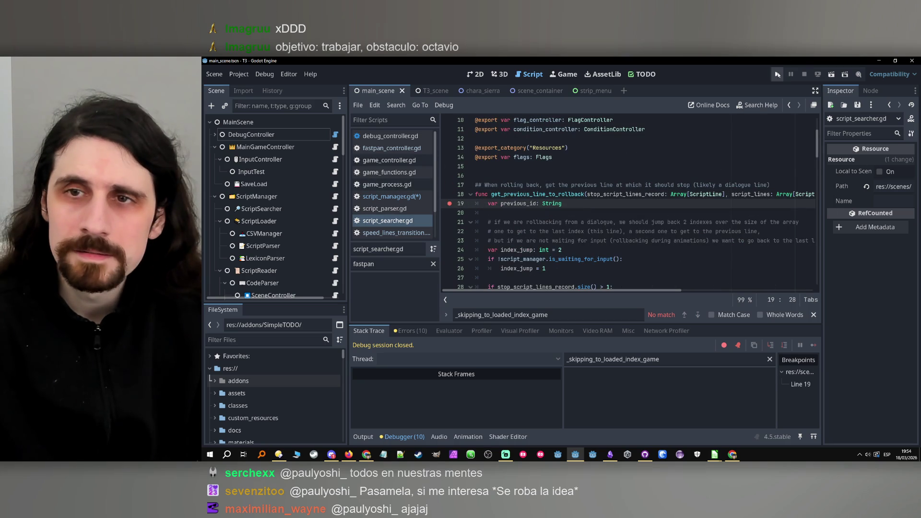
{"action": "left_click", "coordinate": [456, 206]}
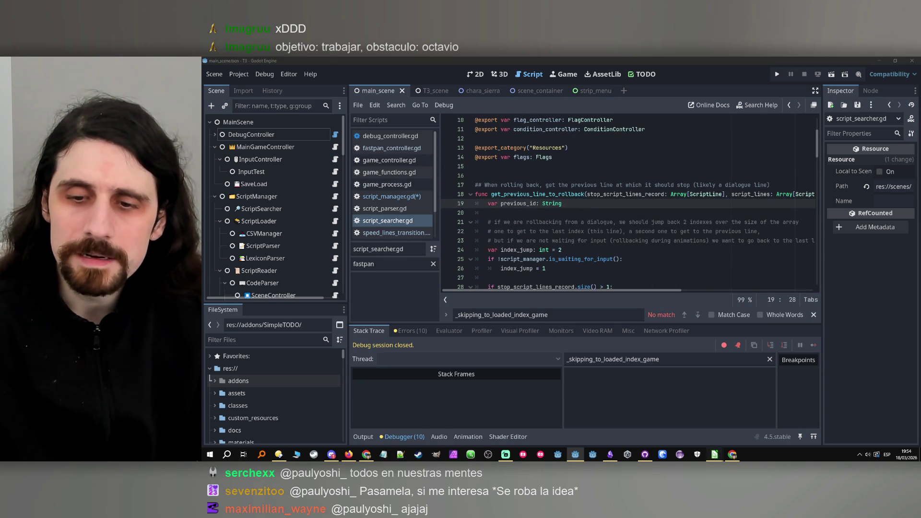
Scroll the Calc script sheet through the game start and when force_trigger rows, then minimise it
{"action": "mouse_move", "coordinate": [715, 455]}
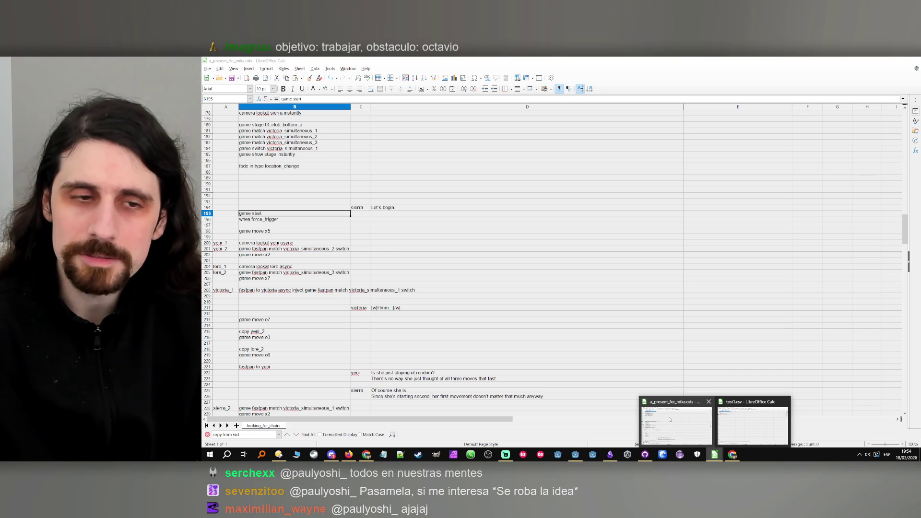
{"action": "left_click", "coordinate": [670, 419]}
{"action": "scroll", "coordinate": [298, 272], "scroll_direction": "down", "scroll_amount": 20}
{"action": "scroll", "coordinate": [298, 272], "scroll_direction": "down", "scroll_amount": 6}
{"action": "scroll", "coordinate": [298, 272], "scroll_direction": "down", "scroll_amount": 20}
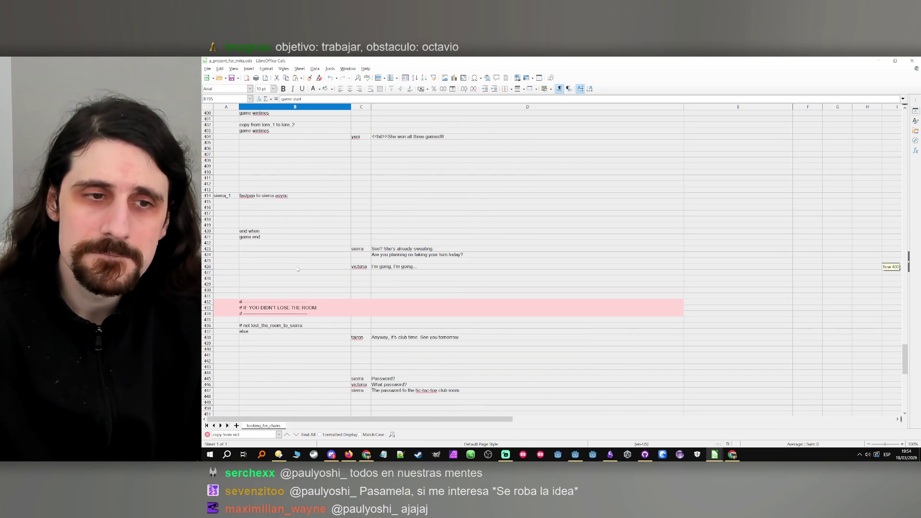
{"action": "scroll", "coordinate": [298, 269], "scroll_direction": "down", "scroll_amount": 15}
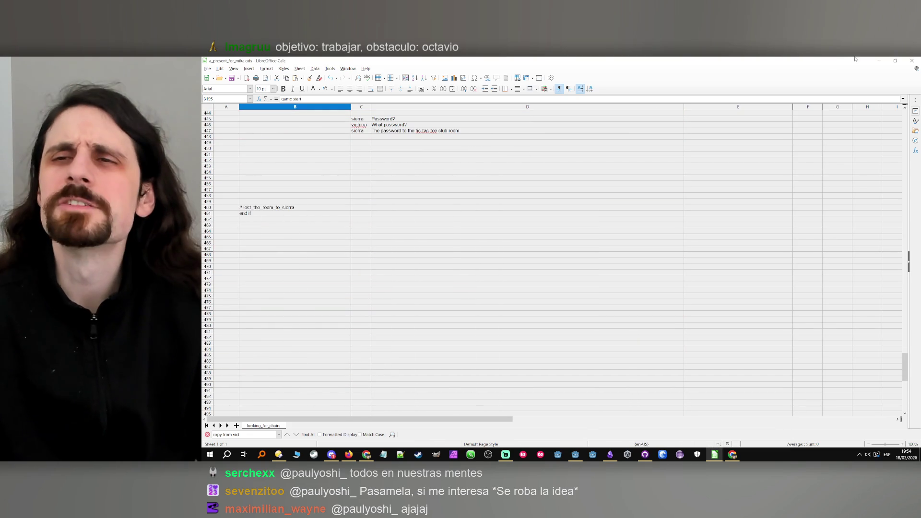
{"action": "left_click", "coordinate": [878, 60]}
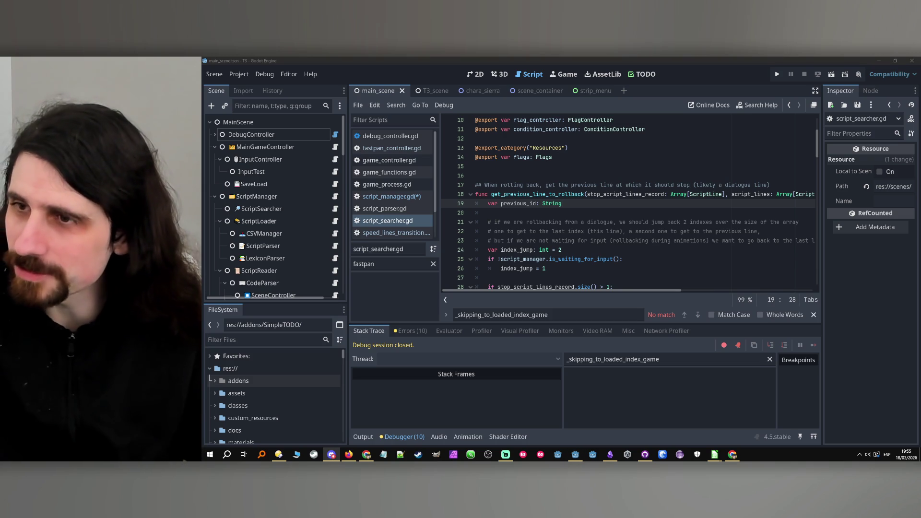
{"action": "key", "text": "alt+Tab"}
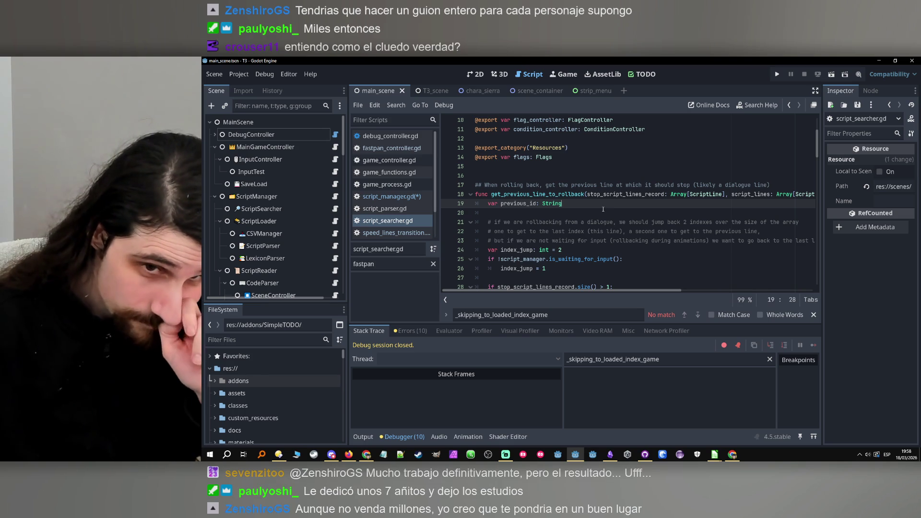
Set a breakpoint on line 19 of script_searcher.gd and run the project
{"action": "left_click", "coordinate": [450, 203]}
{"action": "key", "text": "Down"}
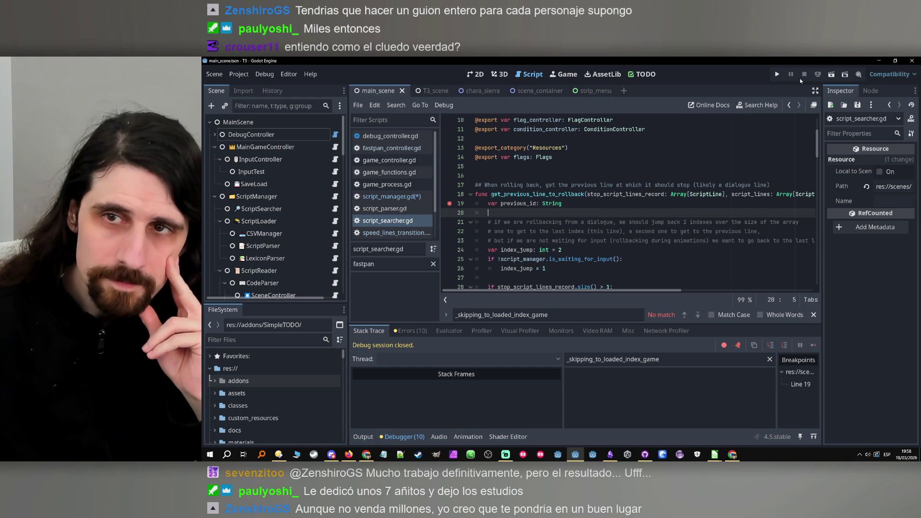
{"action": "left_click", "coordinate": [784, 72]}
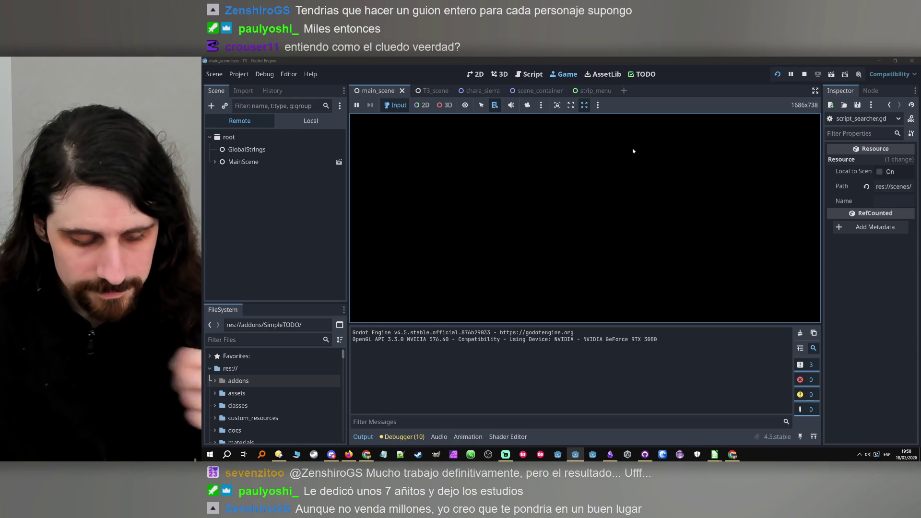
Click through the opening dialogue and skip ahead to the 'Let's begin.' line
{"action": "left_click", "coordinate": [598, 213]}
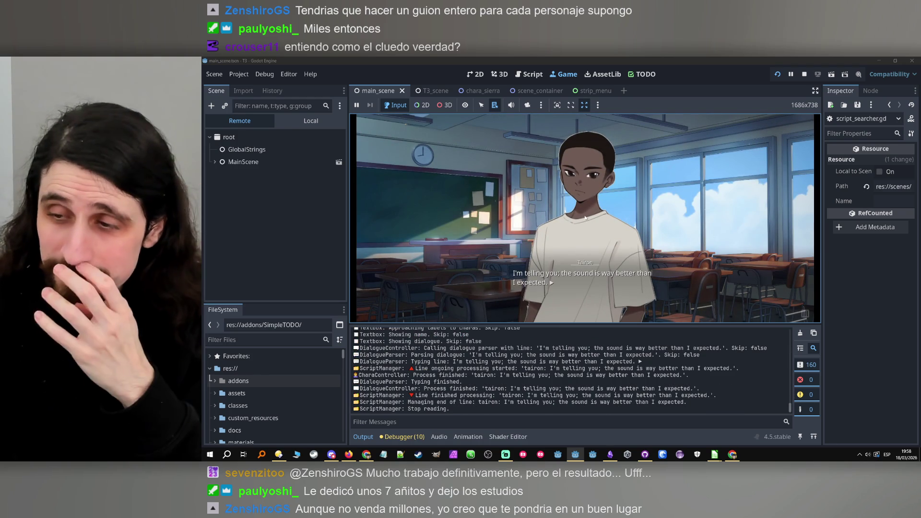
{"action": "left_click", "coordinate": [571, 242]}
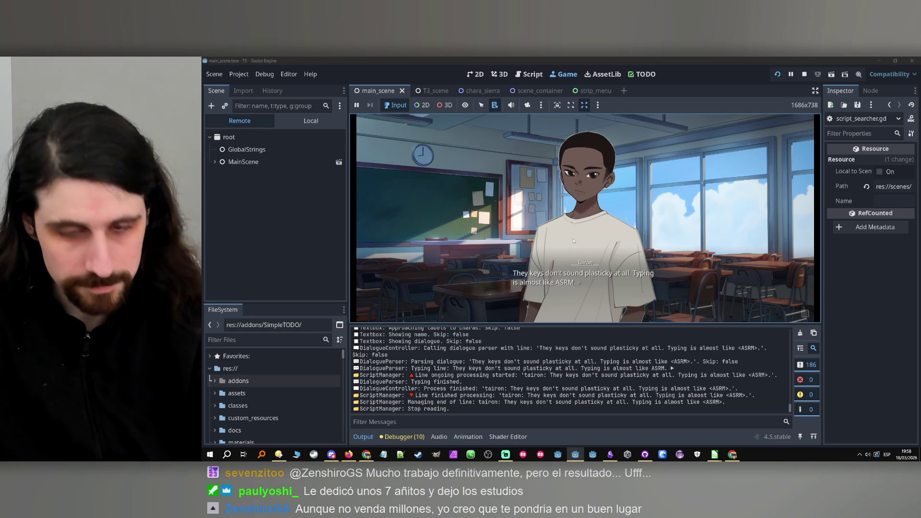
{"action": "key", "text": "ctrl"}
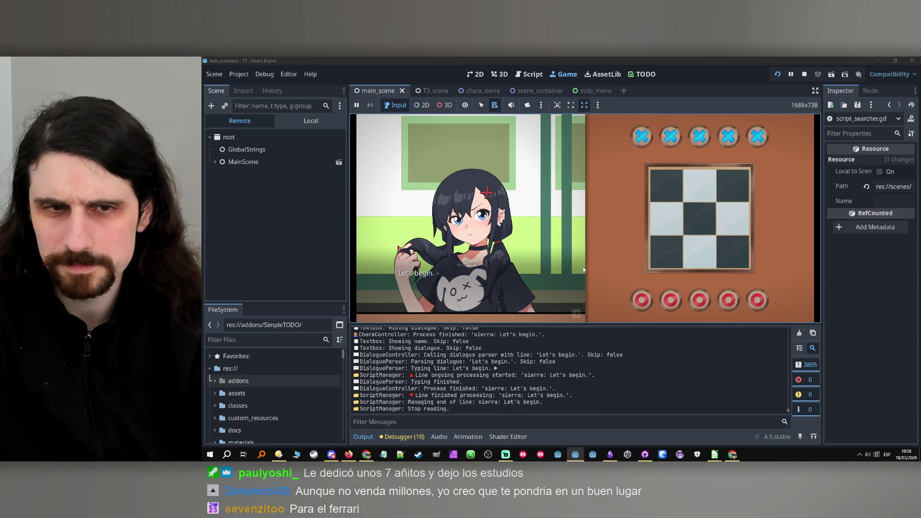
{"action": "left_click", "coordinate": [583, 270]}
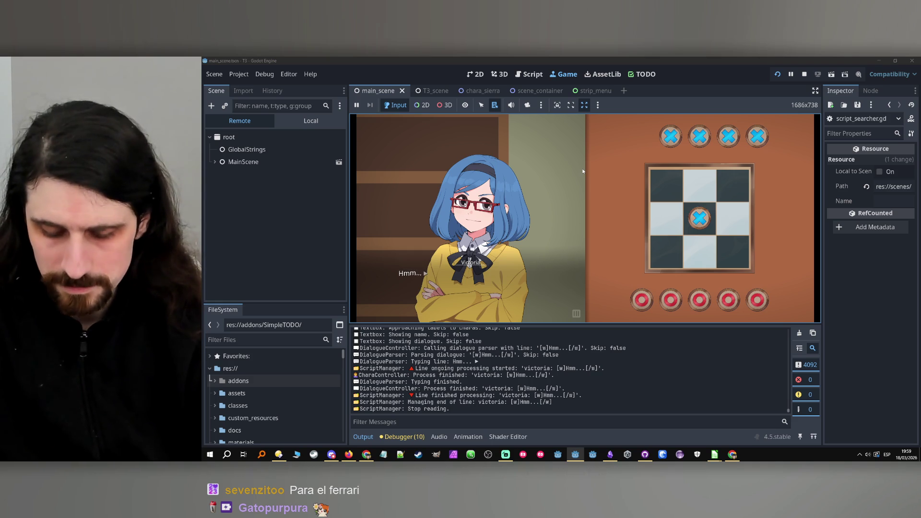
Scroll up to view the line 19 breakpoint halt in get_previous_line_to_rollback
{"action": "scroll", "coordinate": [736, 317], "scroll_direction": "up", "scroll_amount": 1}
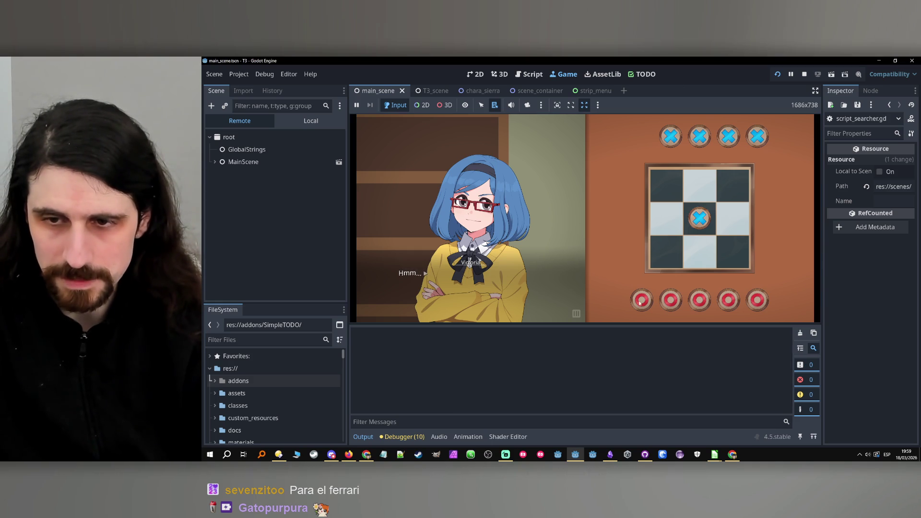
{"action": "mouse_move", "coordinate": [518, 203]}
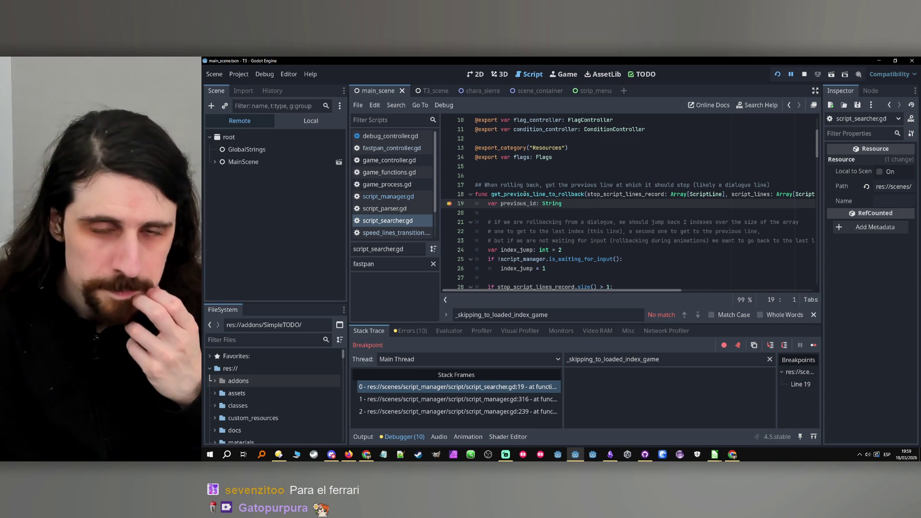
Filter the paused locals to previous_id, which reads <null>, then bring up the a_present_for_mika spreadsheet
{"action": "double_click", "coordinate": [503, 203]}
{"action": "key", "text": "ctrl+c"}
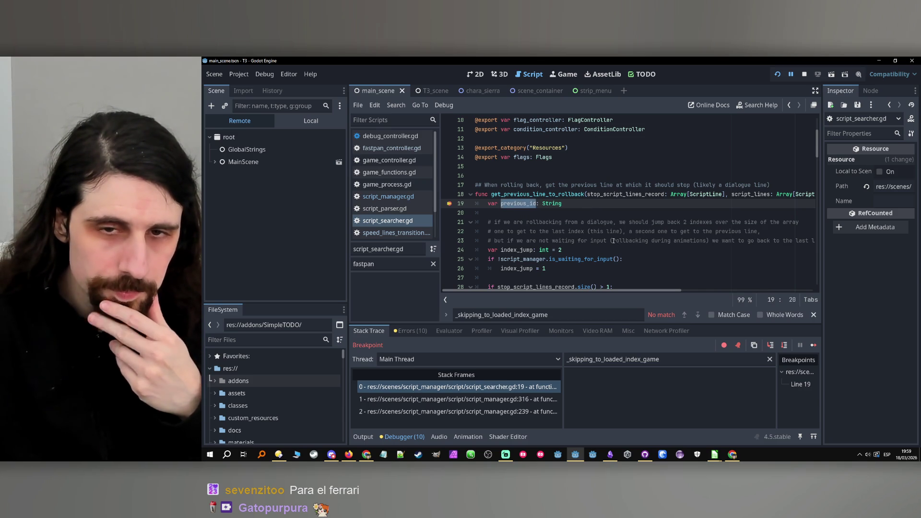
{"action": "left_click", "coordinate": [769, 359]}
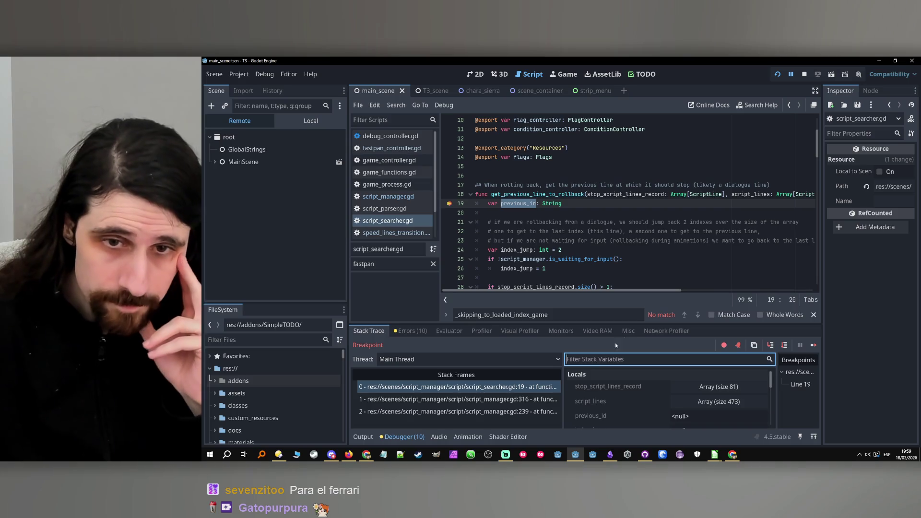
{"action": "key", "text": "ctrl+v"}
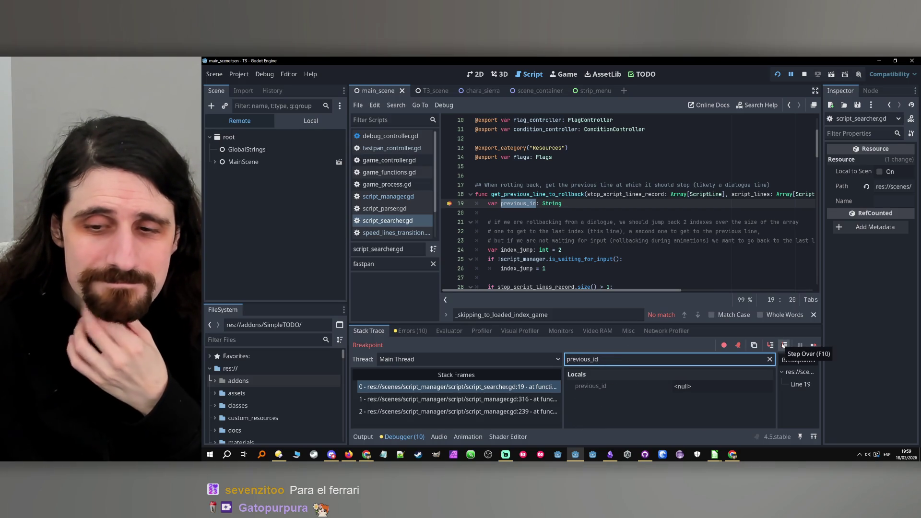
{"action": "left_click", "coordinate": [714, 455]}
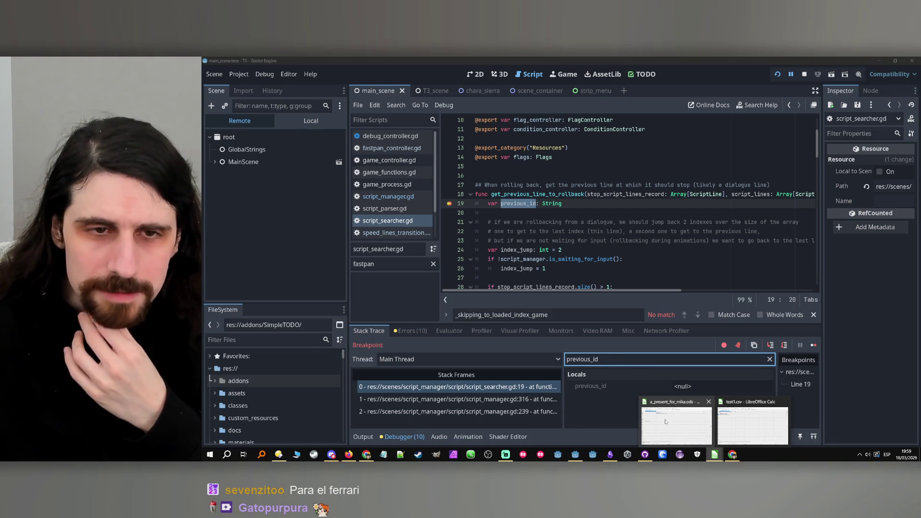
{"action": "mouse_move", "coordinate": [665, 422]}
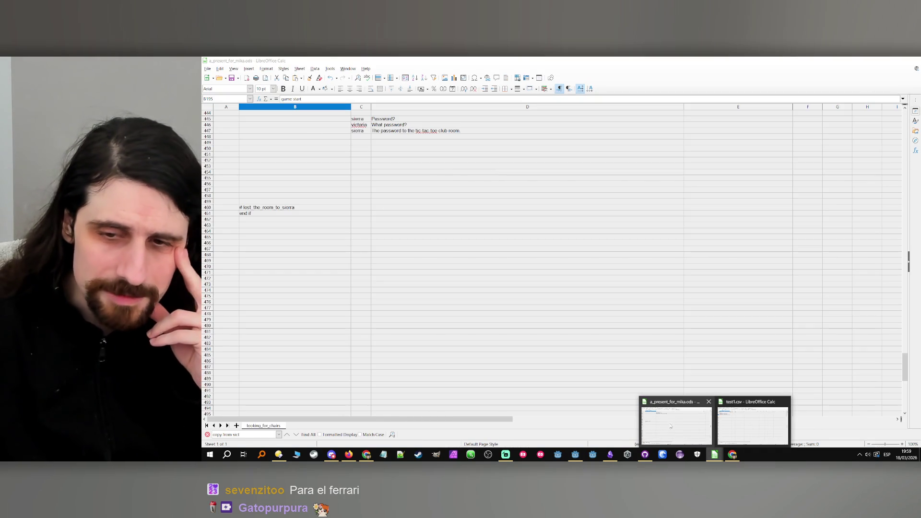
Switch to the spreadsheet and search it for 'hmm...', finding the line at row 211
{"action": "left_click", "coordinate": [671, 423]}
{"action": "scroll", "coordinate": [278, 232], "scroll_direction": "up", "scroll_amount": 5}
{"action": "scroll", "coordinate": [276, 229], "scroll_direction": "up", "scroll_amount": 20}
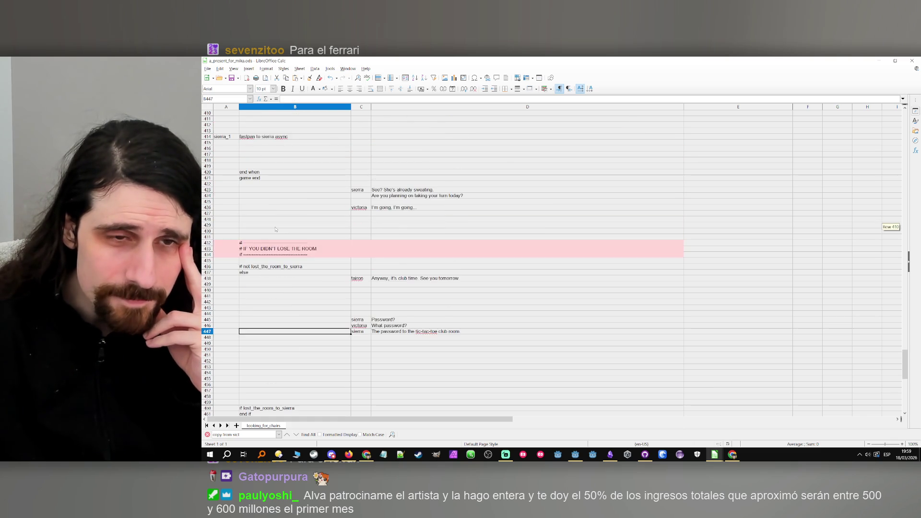
{"action": "scroll", "coordinate": [274, 242], "scroll_direction": "up", "scroll_amount": 20}
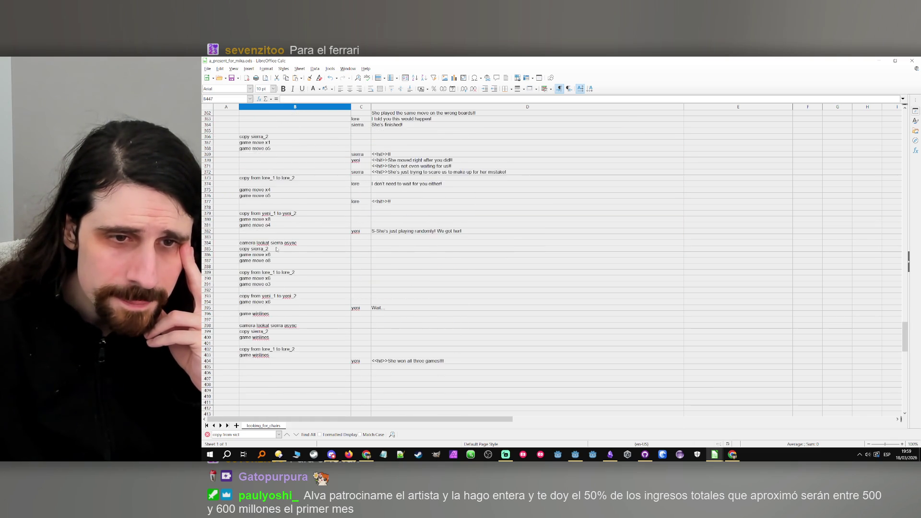
{"action": "scroll", "coordinate": [283, 247], "scroll_direction": "up", "scroll_amount": 20}
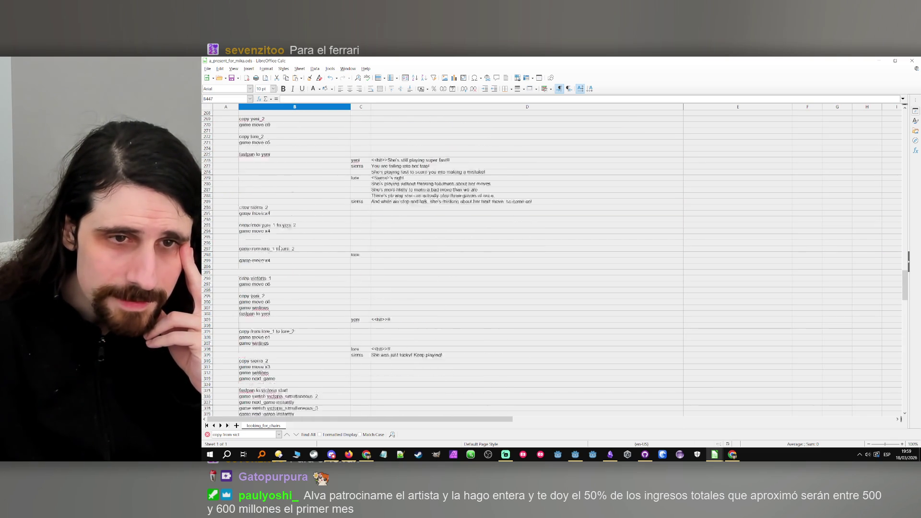
{"action": "scroll", "coordinate": [284, 246], "scroll_direction": "up", "scroll_amount": 3}
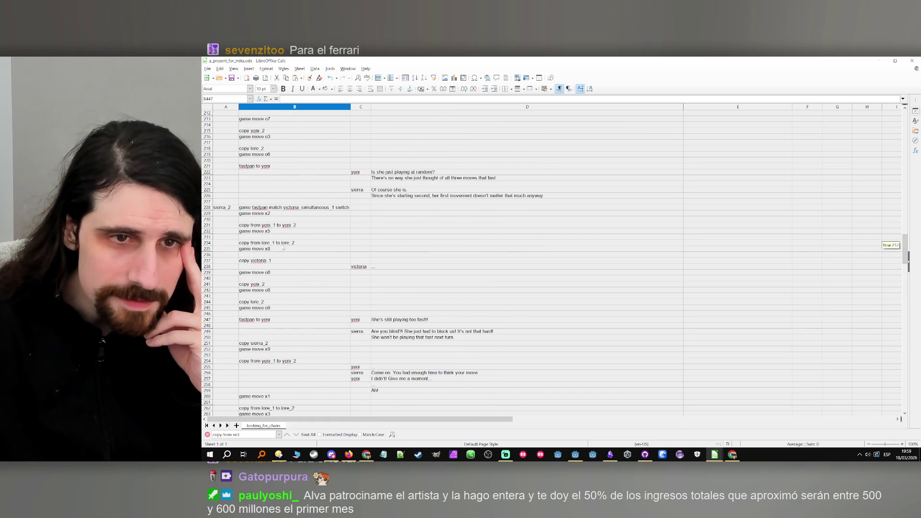
{"action": "left_click_drag", "start_coordinate": [246, 435], "coordinate": [211, 419]}
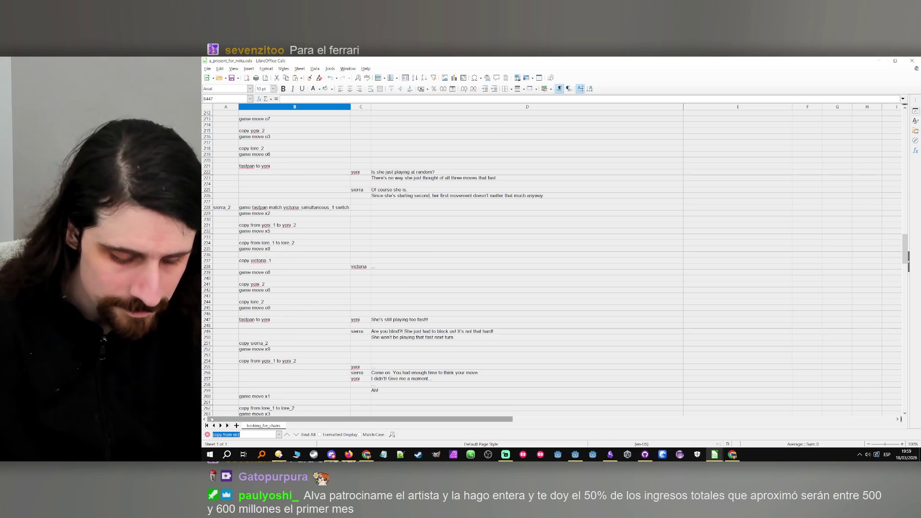
{"action": "type", "text": "hmm..."}
{"action": "key", "text": "Return"}
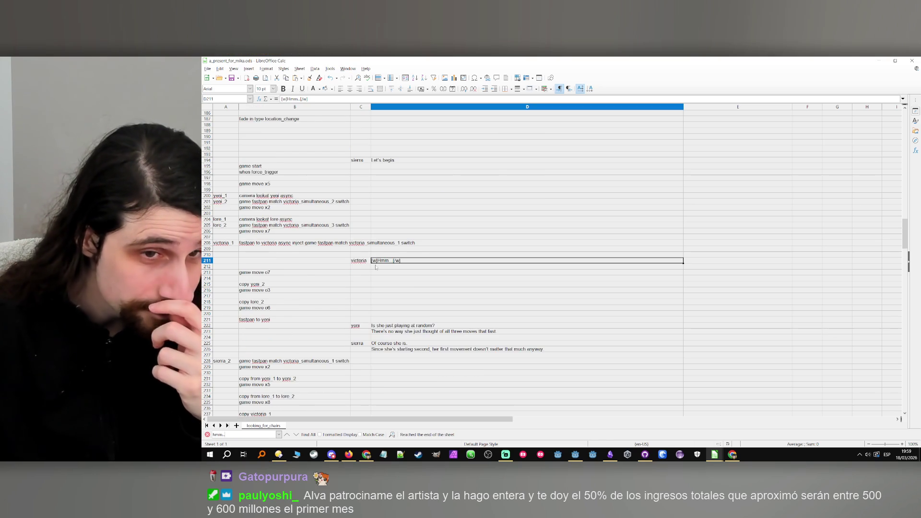
Select the Let's begin. line in D194, then minimize Calc
{"action": "scroll", "coordinate": [376, 267], "scroll_direction": "up", "scroll_amount": 2}
{"action": "left_click", "coordinate": [380, 185]}
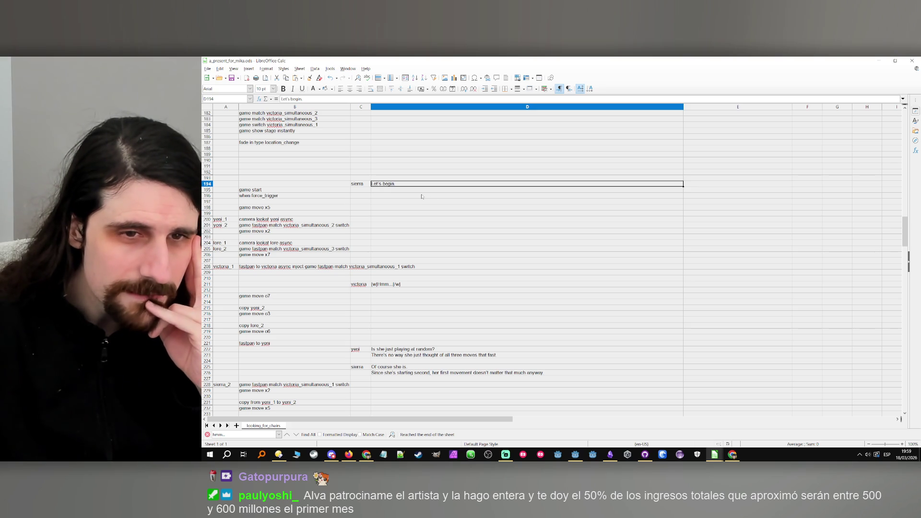
{"action": "scroll", "coordinate": [353, 208], "scroll_direction": "up", "scroll_amount": 14}
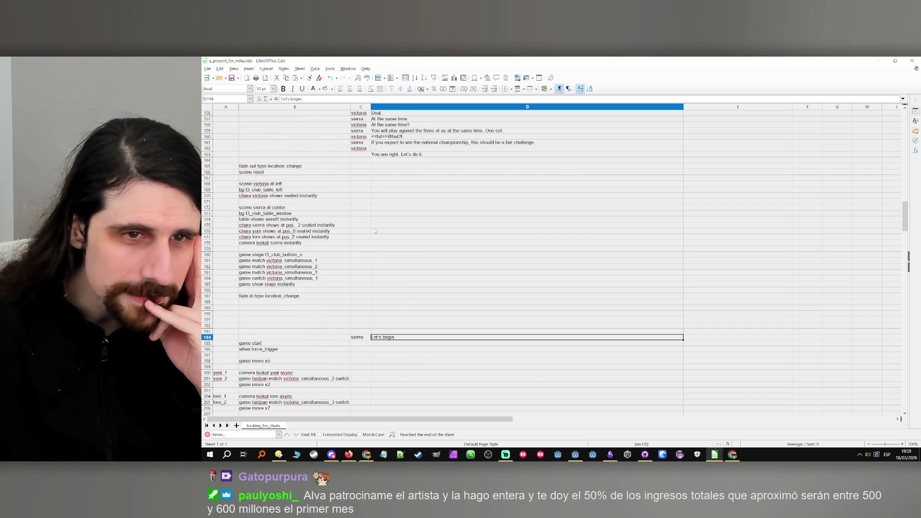
{"action": "scroll", "coordinate": [366, 214], "scroll_direction": "down", "scroll_amount": 15}
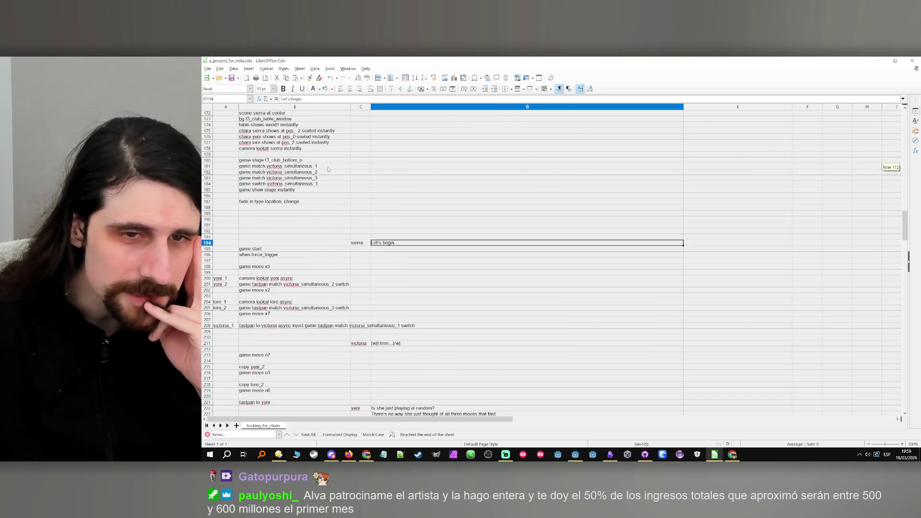
{"action": "left_click", "coordinate": [878, 62]}
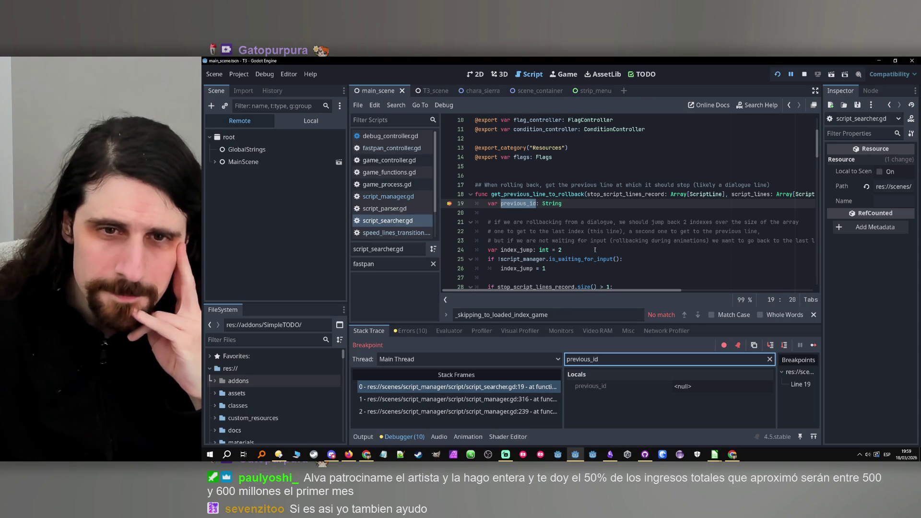
Step over from the line 19 breakpoint to line 31, selecting stop_script_lines_record on line 29
{"action": "scroll", "coordinate": [593, 253], "scroll_direction": "down", "scroll_amount": 2}
{"action": "left_click", "coordinate": [785, 346]}
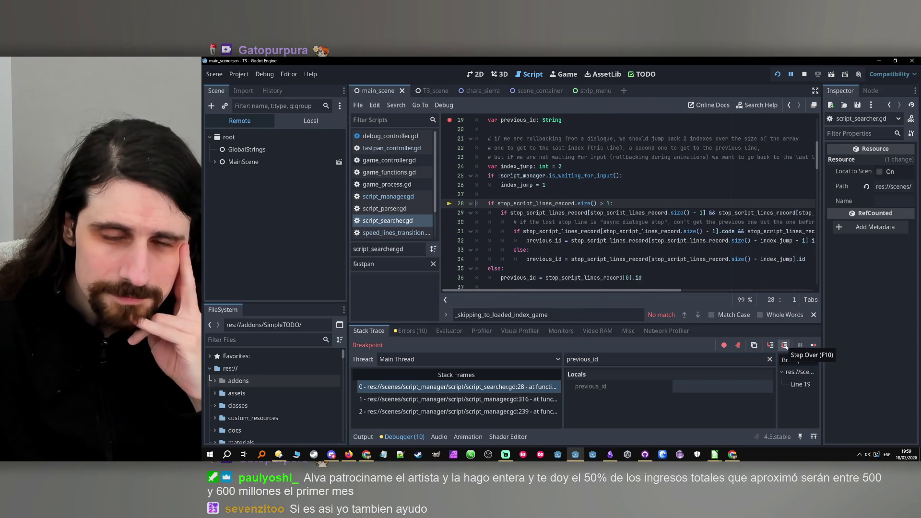
{"action": "left_click", "coordinate": [785, 346]}
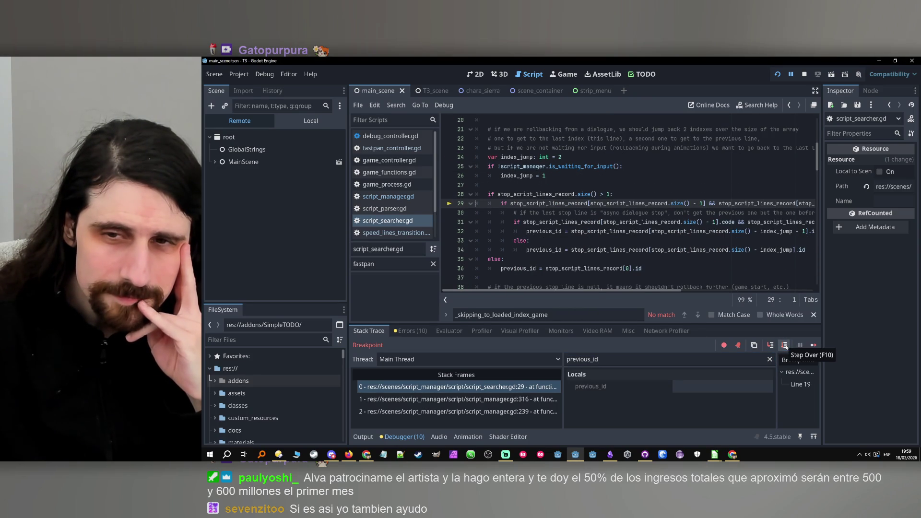
{"action": "left_click", "coordinate": [785, 346]}
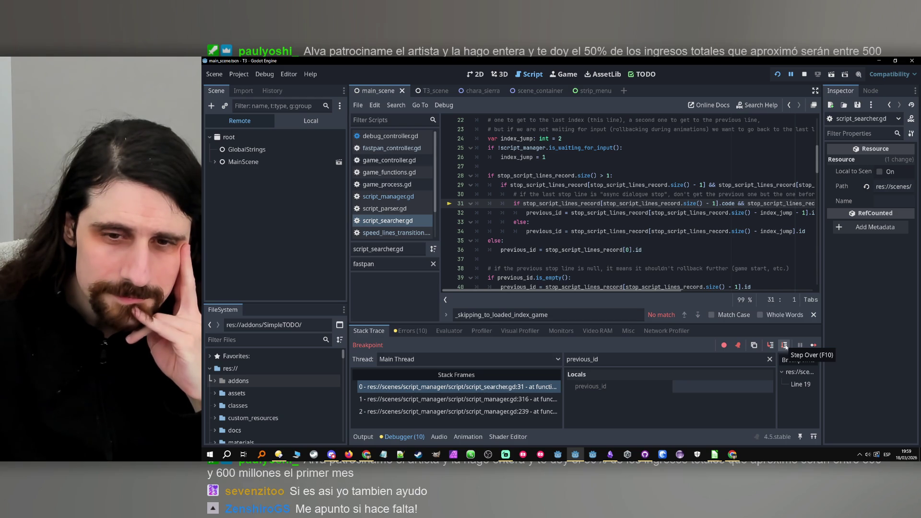
{"action": "double_click", "coordinate": [562, 186]}
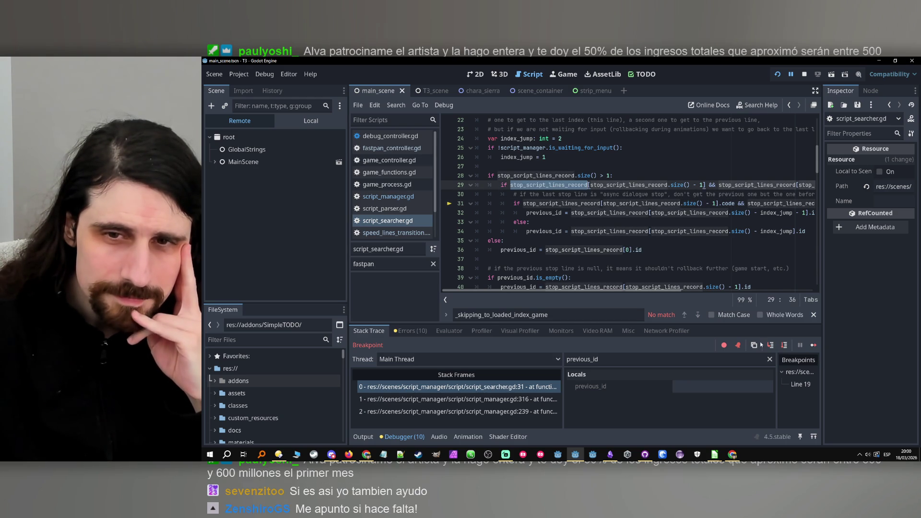
Step on to line 42 and inspect previous_id, now a_present_for_mika_auto_id(195,2)
{"action": "left_click", "coordinate": [785, 346]}
{"action": "left_click", "coordinate": [785, 345]}
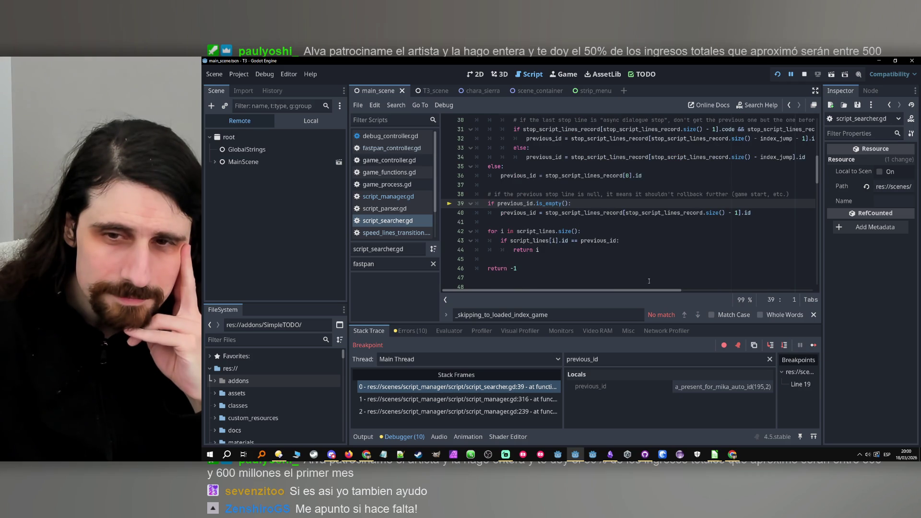
{"action": "left_click", "coordinate": [783, 344]}
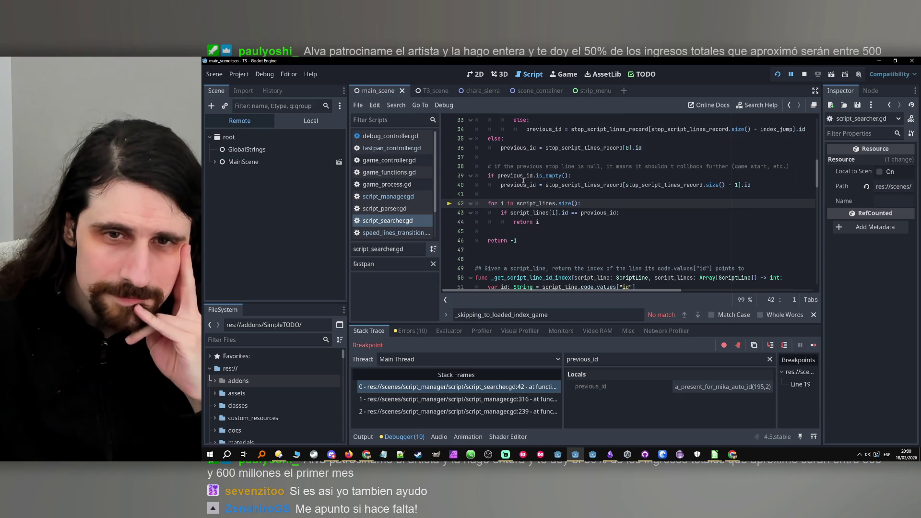
{"action": "double_click", "coordinate": [523, 176]}
{"action": "key", "text": "ctrl+f"}
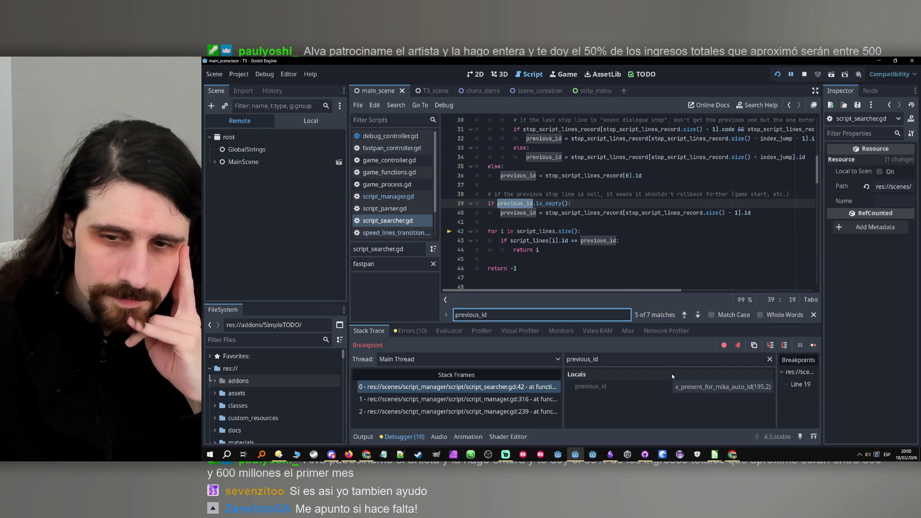
{"action": "left_click", "coordinate": [710, 386]}
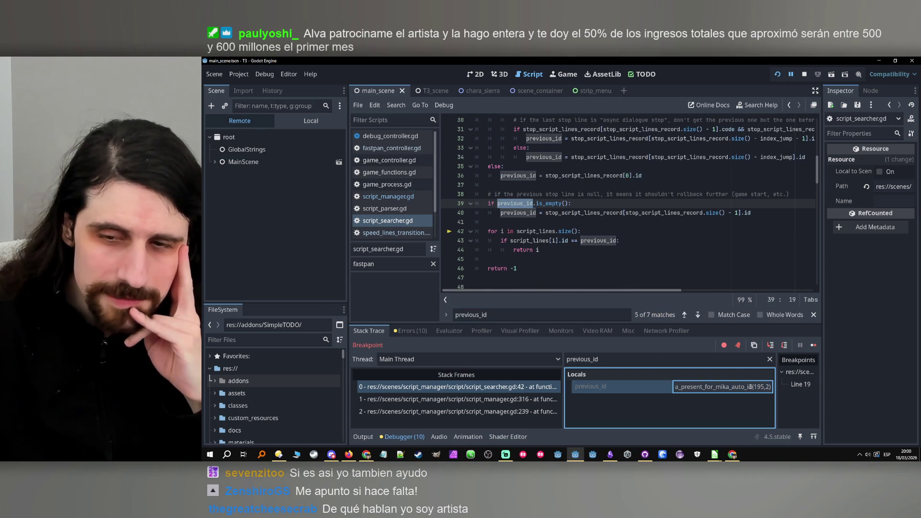
{"action": "left_click", "coordinate": [592, 314]}
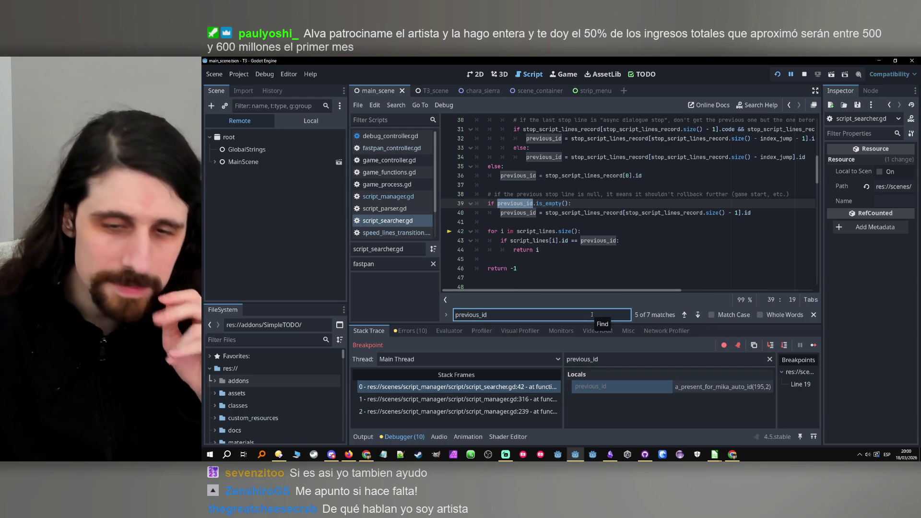
Glance at the a_present_for_mika spreadsheet, minimize it, and rerun the game from Godot
{"action": "mouse_move", "coordinate": [712, 456]}
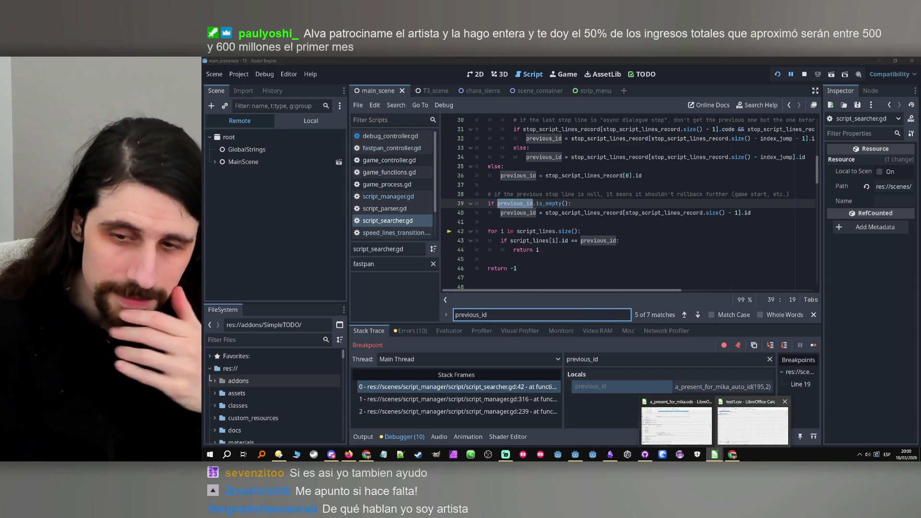
{"action": "left_click", "coordinate": [677, 423]}
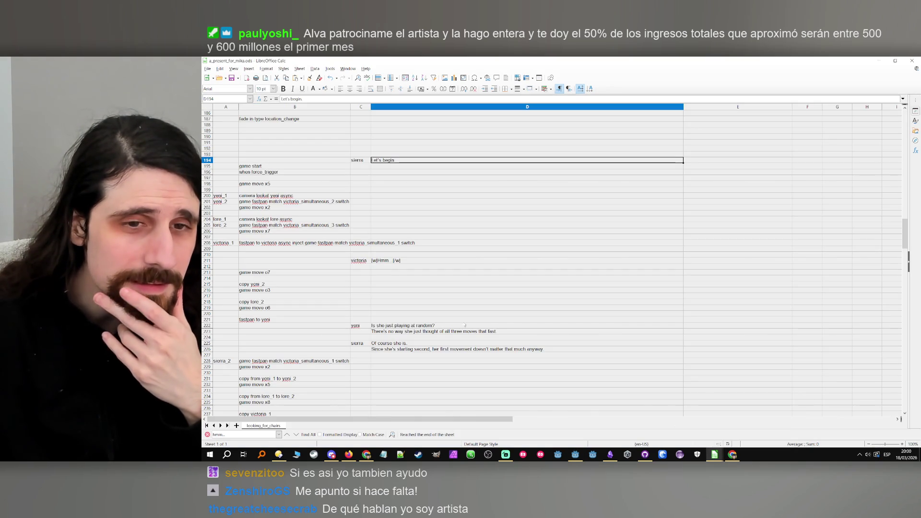
{"action": "left_click", "coordinate": [879, 61]}
{"action": "scroll", "coordinate": [543, 195], "scroll_direction": "up", "scroll_amount": 4}
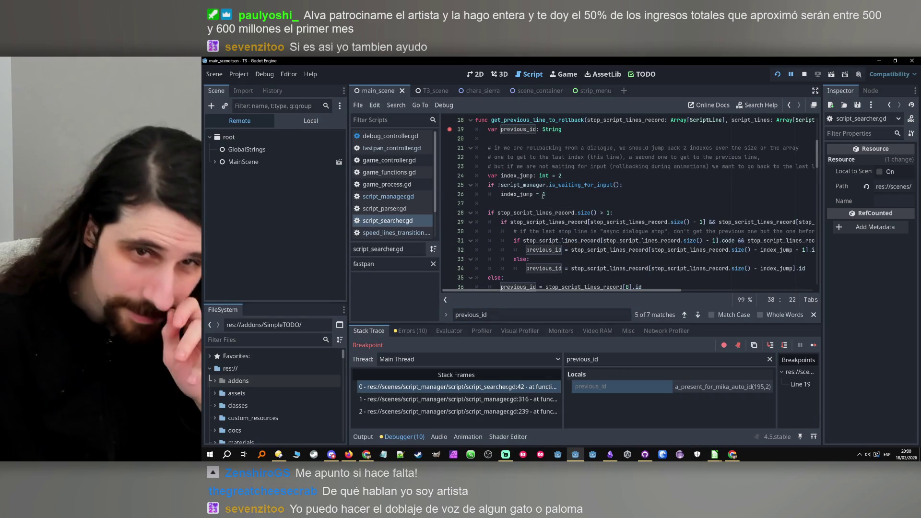
{"action": "left_click", "coordinate": [778, 75]}
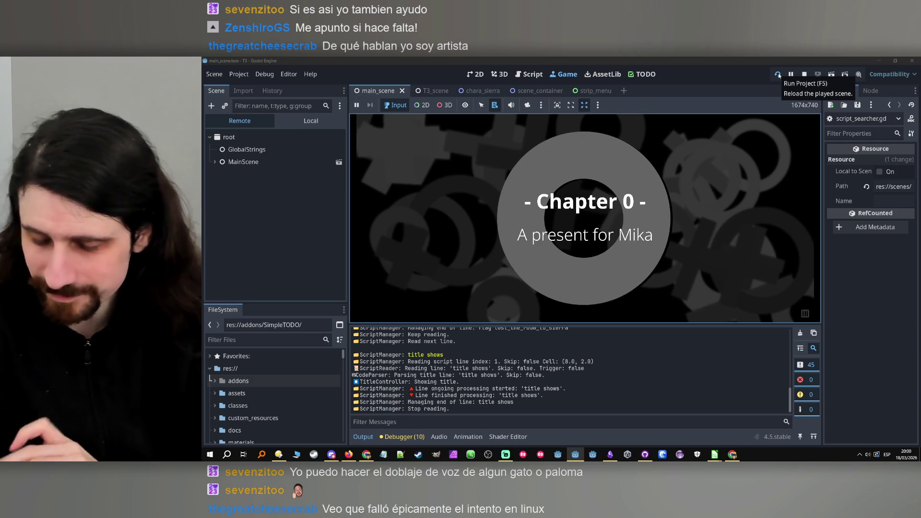
Click past the Chapter 0 title and dialogue into tic-tac-toe until the line 19 breakpoint hits
{"action": "left_click", "coordinate": [782, 240]}
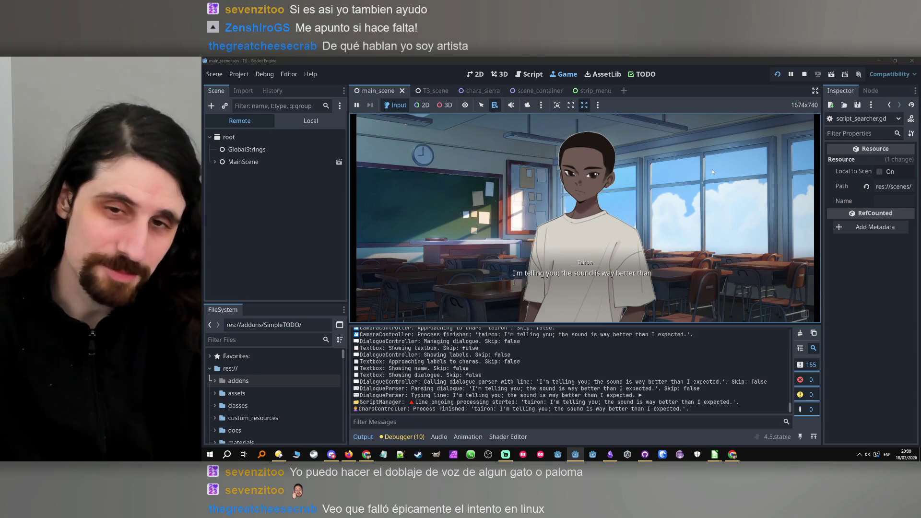
{"action": "left_click", "coordinate": [687, 189]}
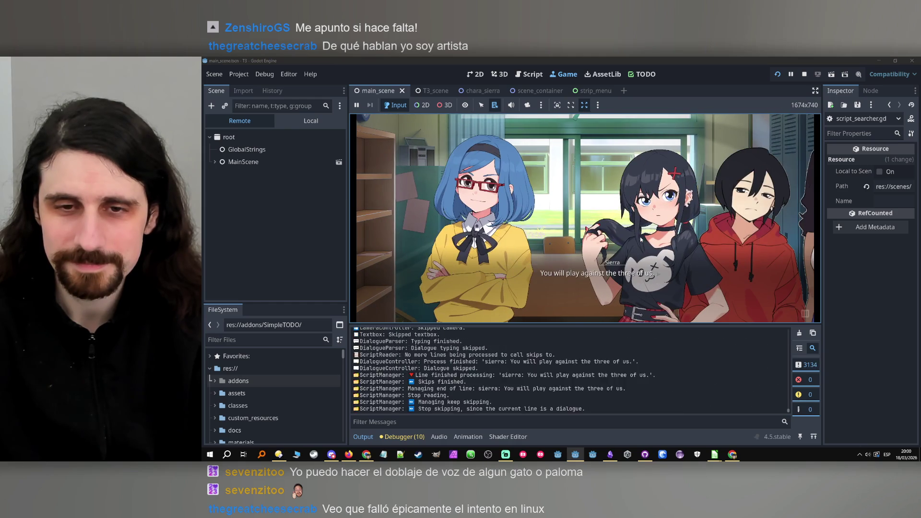
{"action": "left_click", "coordinate": [641, 239]}
{"action": "left_click", "coordinate": [641, 239]}
{"action": "left_click", "coordinate": [642, 238]}
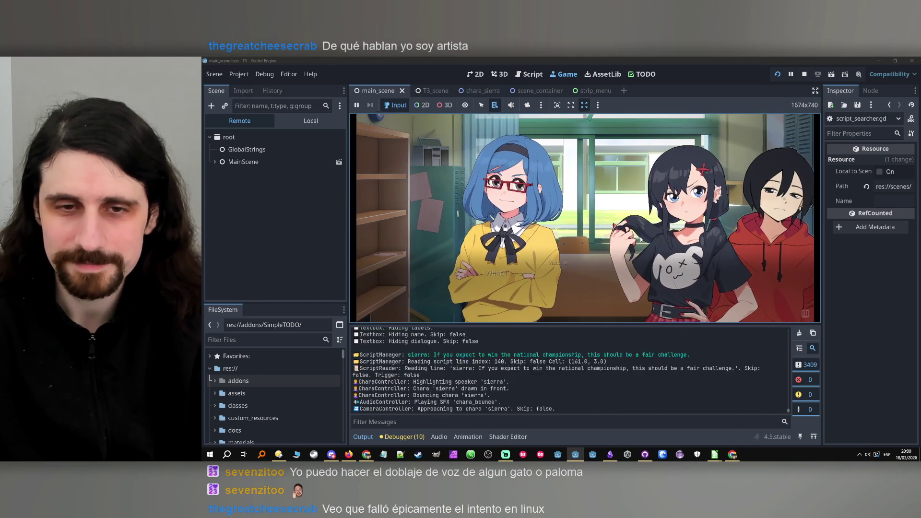
{"action": "left_click", "coordinate": [639, 234]}
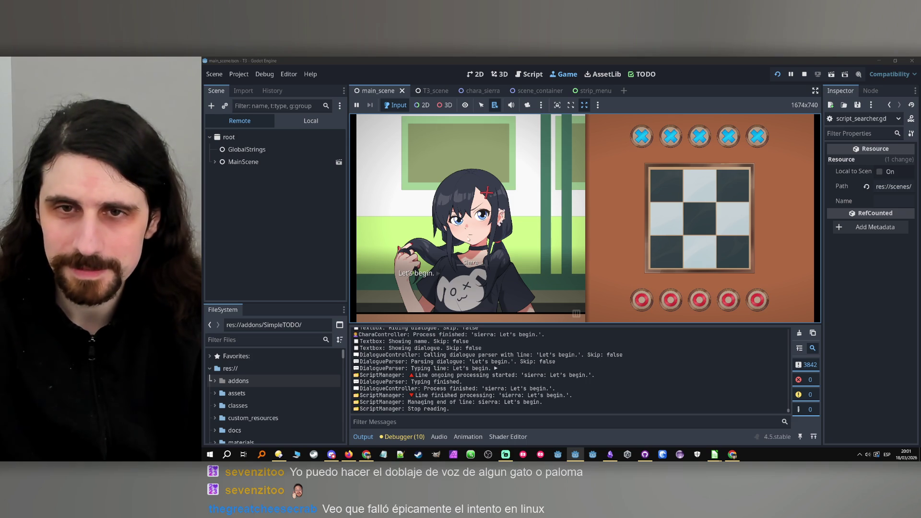
{"action": "left_click", "coordinate": [475, 240]}
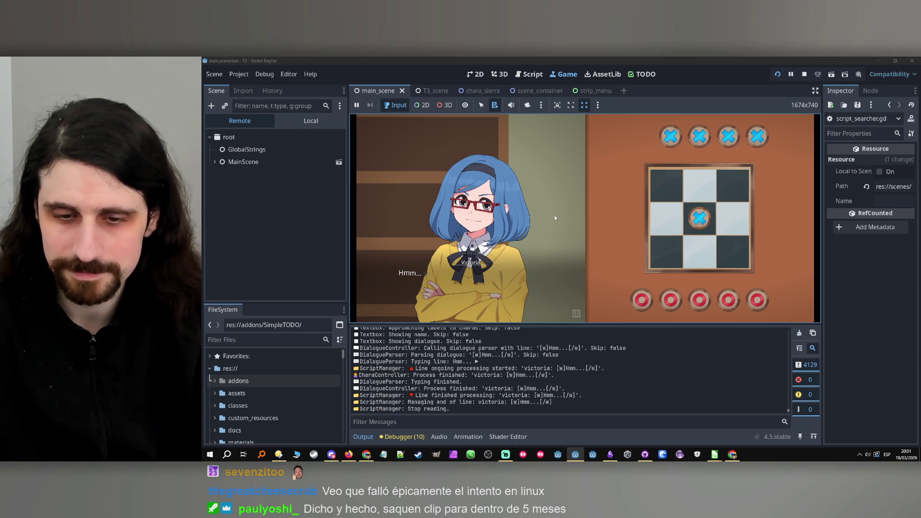
{"action": "scroll", "coordinate": [554, 215], "scroll_direction": "up", "scroll_amount": 1}
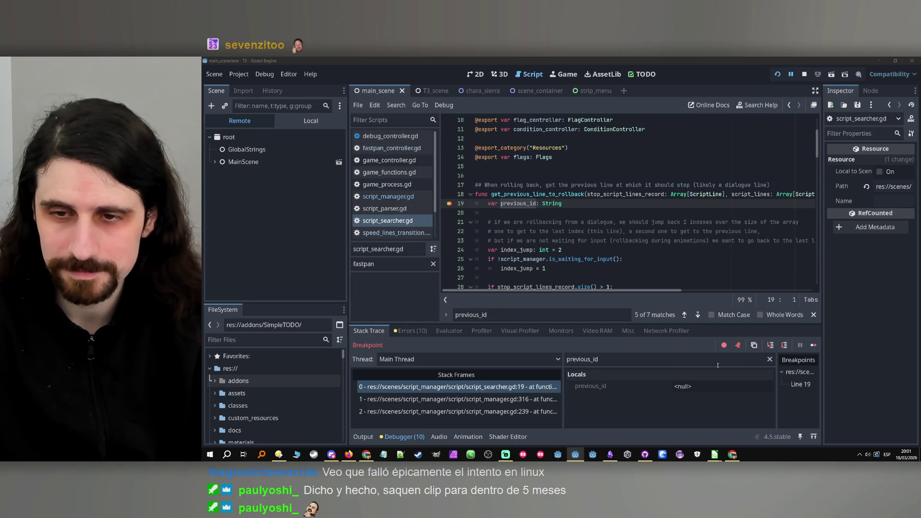
Step execution to line 24 and examine the end of that line
{"action": "left_click", "coordinate": [784, 345]}
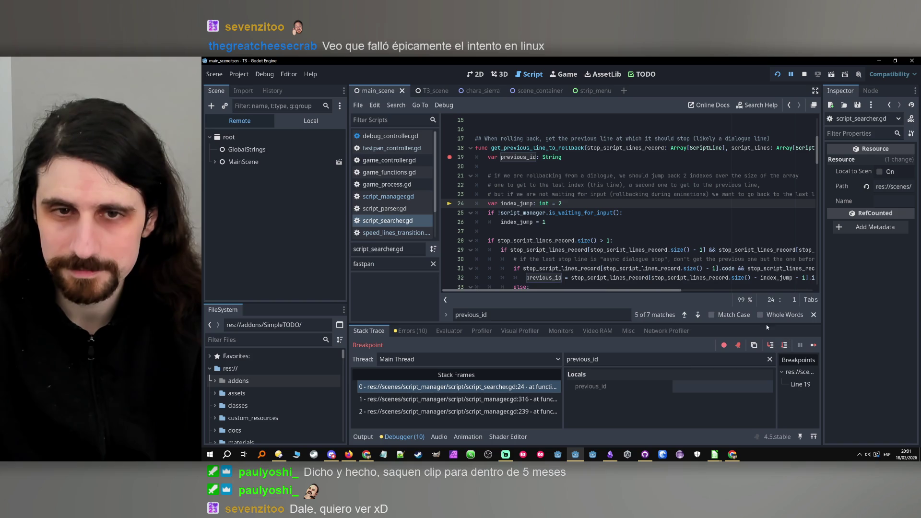
{"action": "scroll", "coordinate": [668, 269], "scroll_direction": "down", "scroll_amount": 3}
{"action": "left_click", "coordinate": [662, 269]}
{"action": "scroll", "coordinate": [653, 271], "scroll_direction": "up", "scroll_amount": 5}
{"action": "left_click", "coordinate": [646, 270]}
{"action": "scroll", "coordinate": [645, 271], "scroll_direction": "down", "scroll_amount": 2}
{"action": "mouse_move", "coordinate": [644, 290]}
{"action": "left_mouse_down"}
{"action": "mouse_move", "coordinate": [670, 288]}
{"action": "mouse_move", "coordinate": [646, 290]}
{"action": "left_mouse_up"}
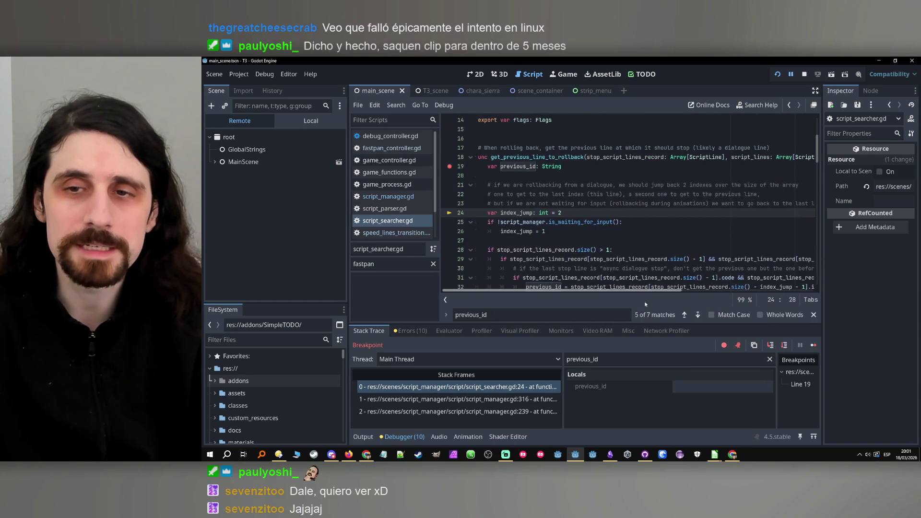
{"action": "mouse_move", "coordinate": [665, 265]}
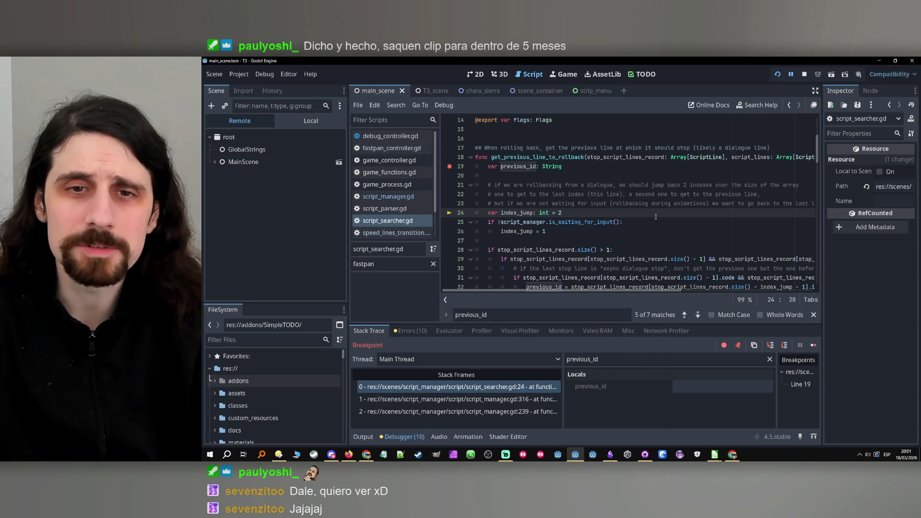
{"action": "mouse_move", "coordinate": [618, 292]}
{"action": "left_mouse_down"}
{"action": "mouse_move", "coordinate": [648, 291]}
{"action": "mouse_move", "coordinate": [613, 288]}
{"action": "left_mouse_up"}
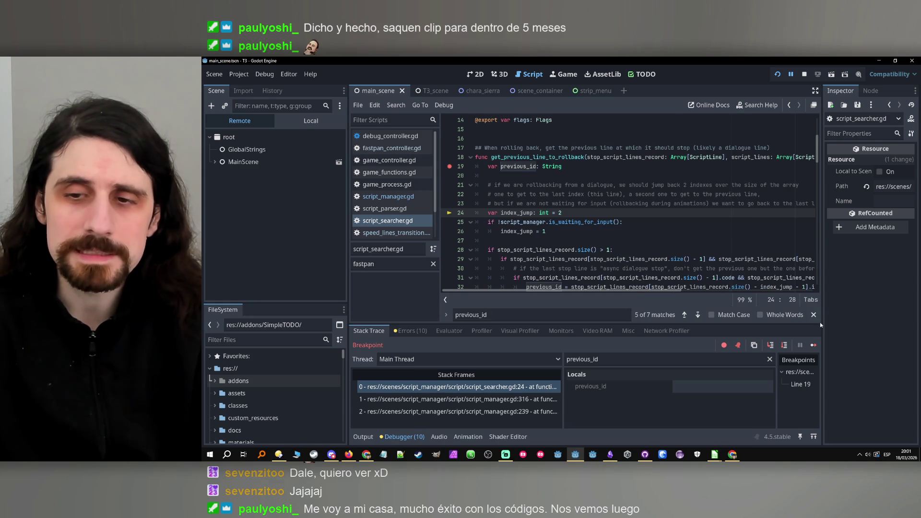
Step on through line 25 to line 28 and select stop_script_lines_record
{"action": "left_click", "coordinate": [785, 346]}
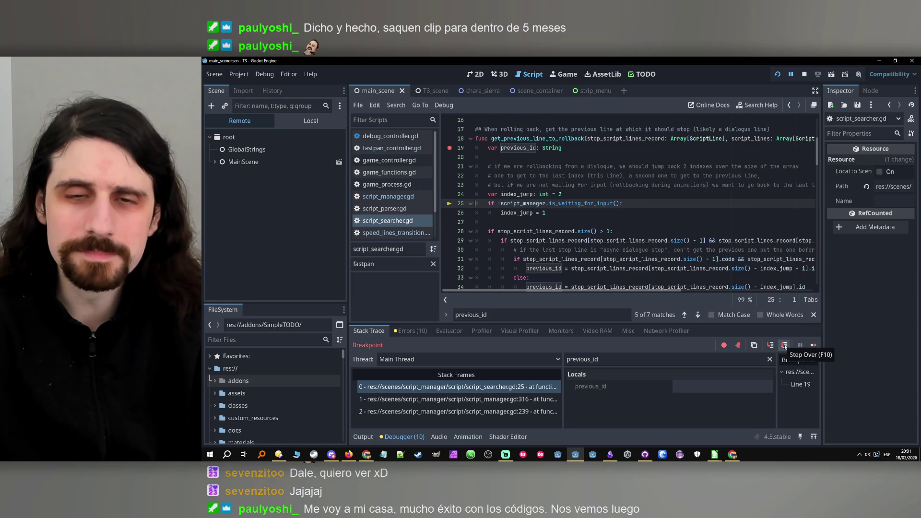
{"action": "left_click", "coordinate": [784, 345]}
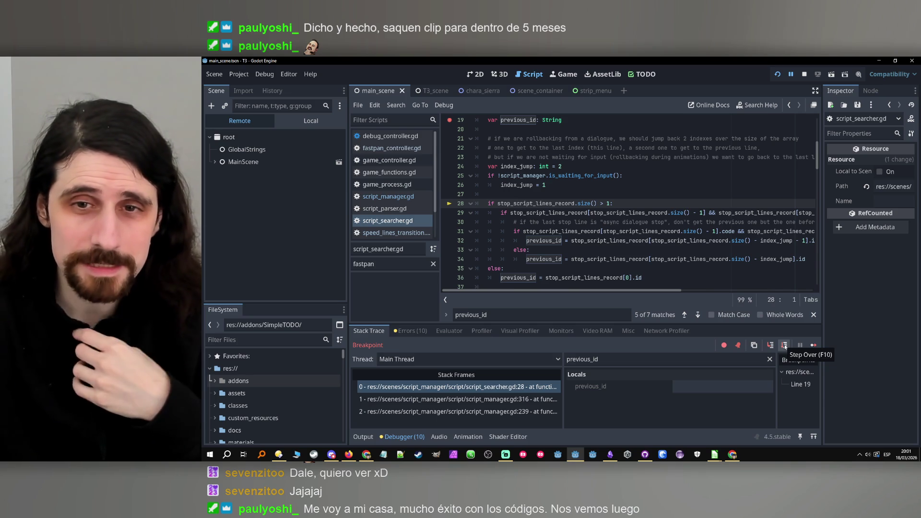
{"action": "double_click", "coordinate": [537, 204]}
{"action": "key", "text": "ctrl+c"}
{"action": "double_click", "coordinate": [621, 359]}
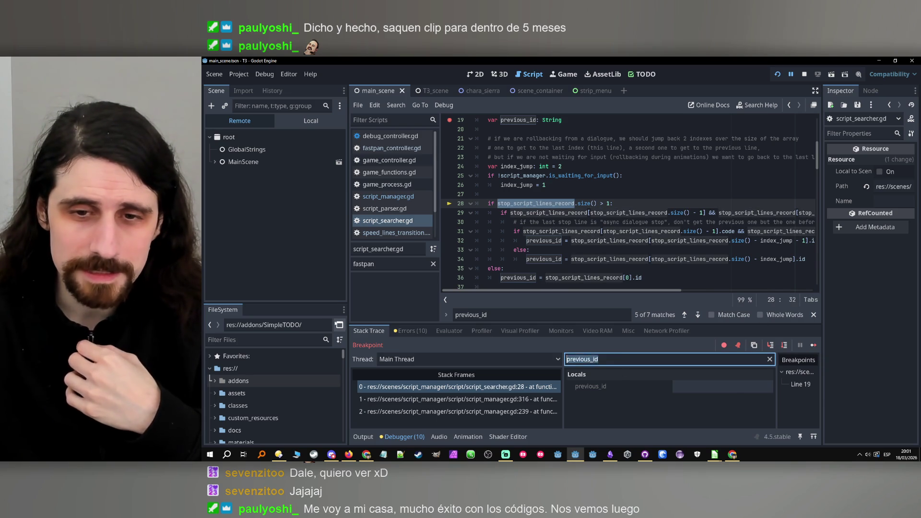
Filter locals to stop_script_lines_record, expand it, and inspect its last recorded entry
{"action": "key", "text": "ctrl+v"}
{"action": "left_click", "coordinate": [720, 386]}
{"action": "scroll", "coordinate": [715, 395], "scroll_direction": "down", "scroll_amount": 5}
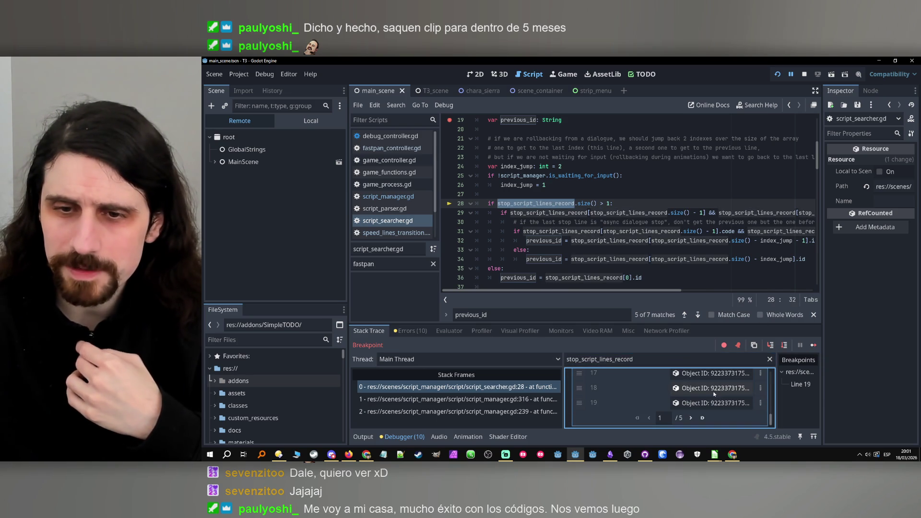
{"action": "left_click", "coordinate": [703, 418]}
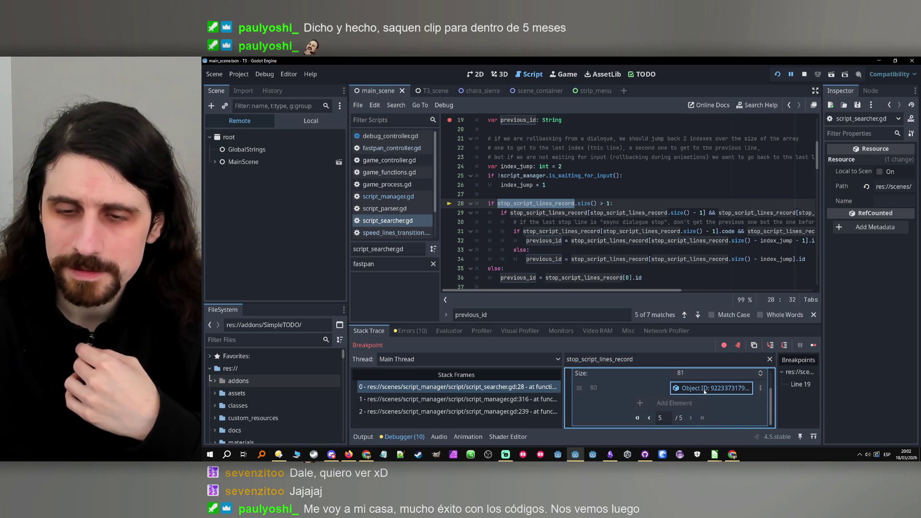
{"action": "left_click", "coordinate": [705, 388]}
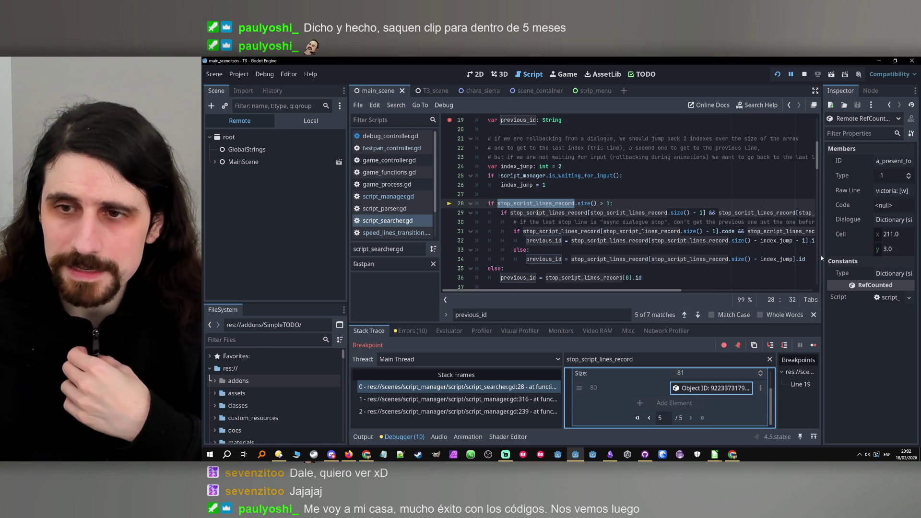
{"action": "left_click_drag", "start_coordinate": [821, 259], "coordinate": [702, 259]}
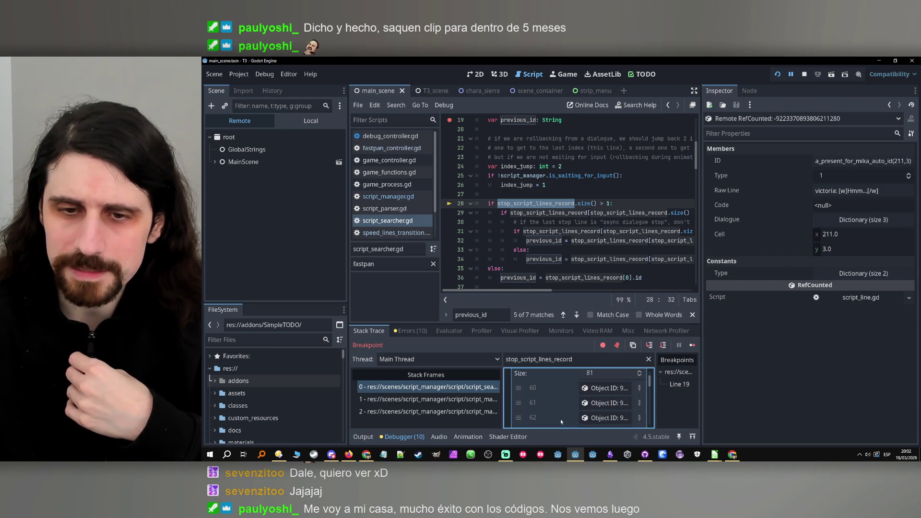
Go back a page and inspect entry 79, then entry 78, 'sierra: Let's begin.'
{"action": "left_click", "coordinate": [559, 418]}
{"action": "left_click", "coordinate": [606, 403]}
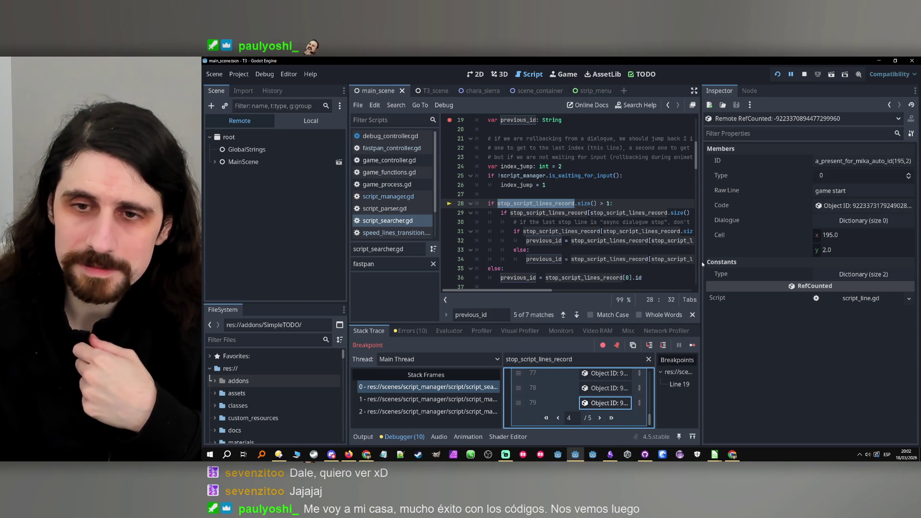
{"action": "left_click", "coordinate": [606, 392]}
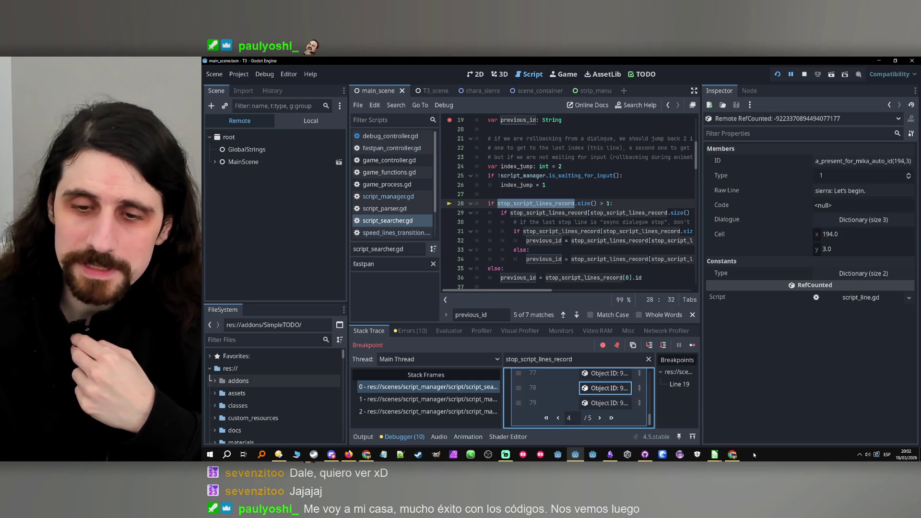
Bring the a_present_for_mika.ods sheet forward and select the game start cell B195
{"action": "mouse_move", "coordinate": [715, 455]}
{"action": "mouse_move", "coordinate": [702, 441]}
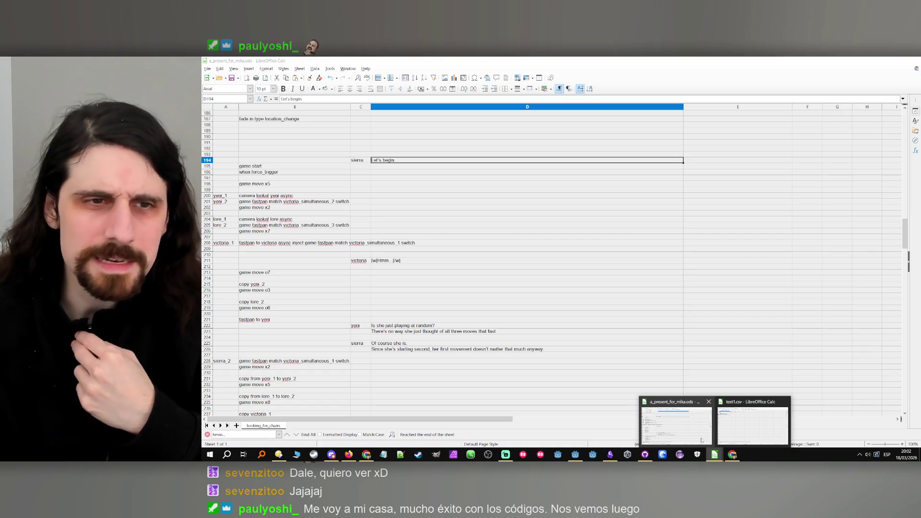
{"action": "mouse_move", "coordinate": [743, 438]}
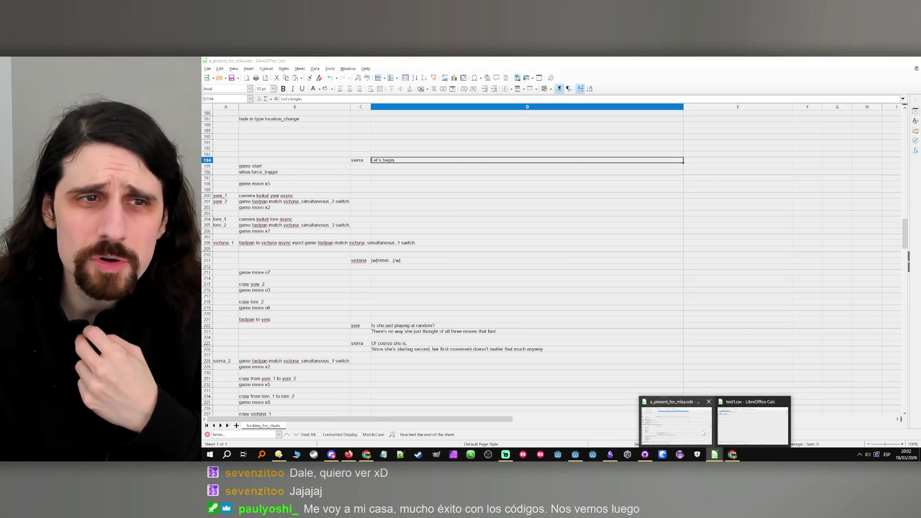
{"action": "left_click", "coordinate": [704, 432]}
{"action": "left_click", "coordinate": [297, 167]}
{"action": "scroll", "coordinate": [292, 190], "scroll_direction": "up", "scroll_amount": 4}
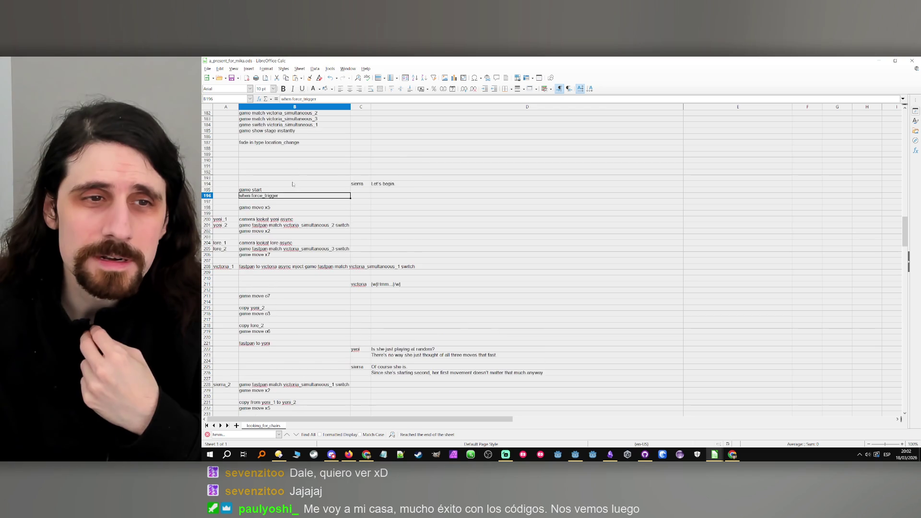
{"action": "scroll", "coordinate": [291, 192], "scroll_direction": "up", "scroll_amount": 2}
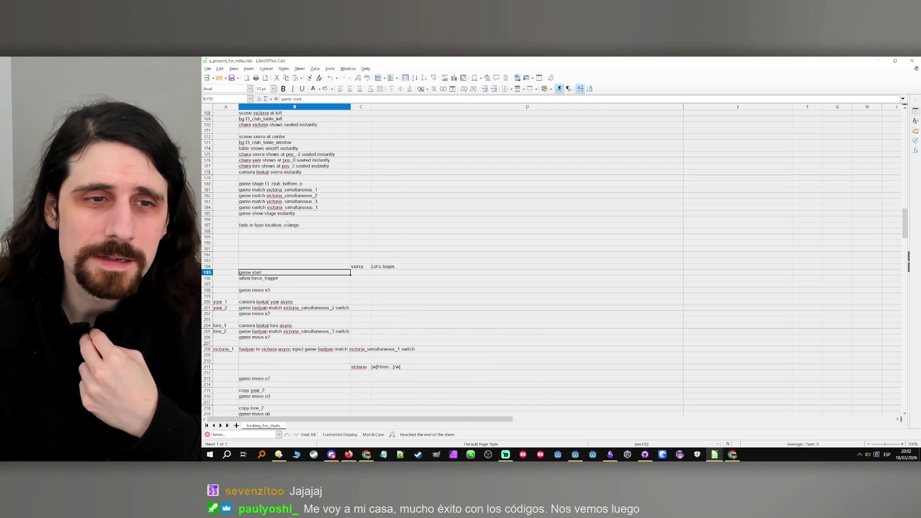
Review cells B187 (fade in), B195 (game start) and B196 (when force_trigger)
{"action": "left_click", "coordinate": [286, 227]}
{"action": "left_click", "coordinate": [294, 273]}
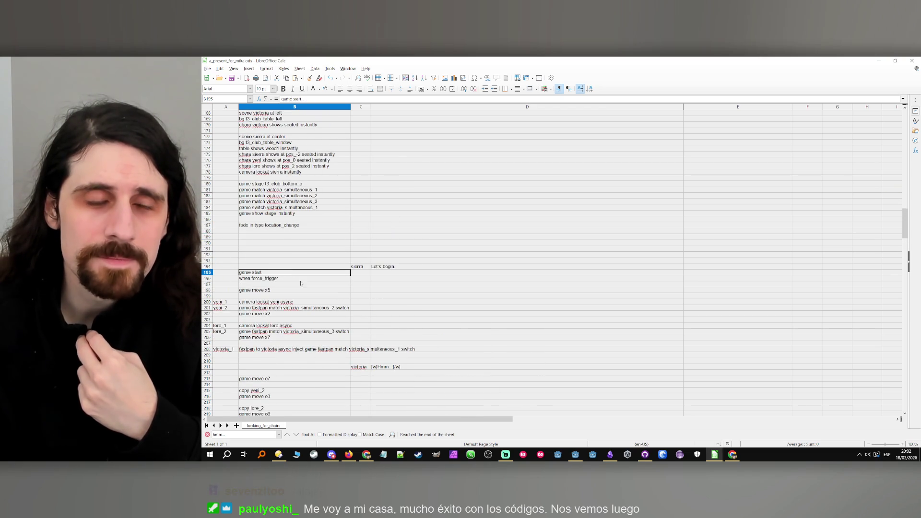
{"action": "left_click", "coordinate": [301, 279]}
{"action": "left_click", "coordinate": [297, 275]}
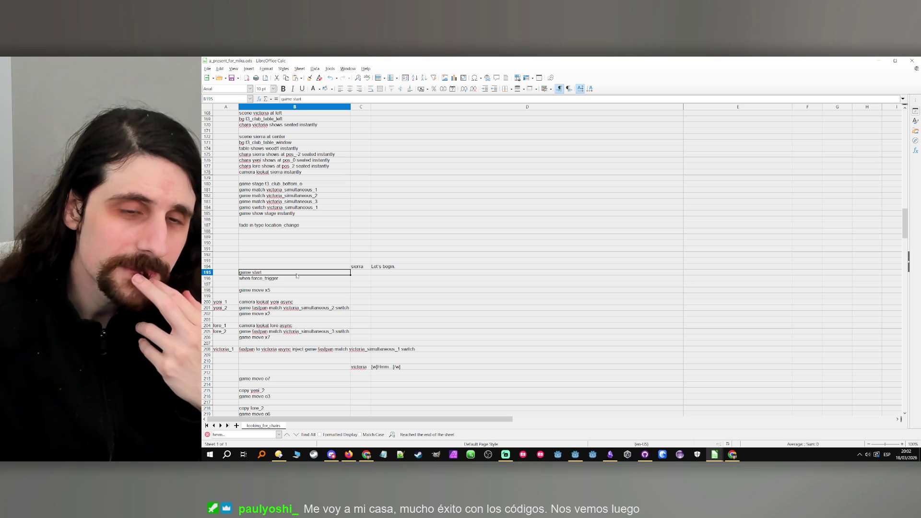
{"action": "left_click", "coordinate": [292, 281]}
{"action": "left_click", "coordinate": [292, 274]}
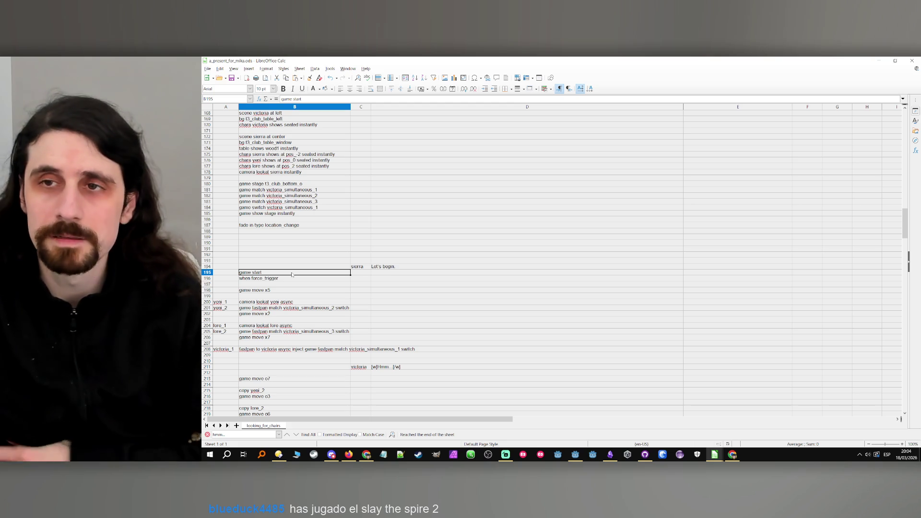
Hide Calc, stop the debug session, remove the line 19 breakpoint, and open script_manager.gd
{"action": "left_click", "coordinate": [880, 61]}
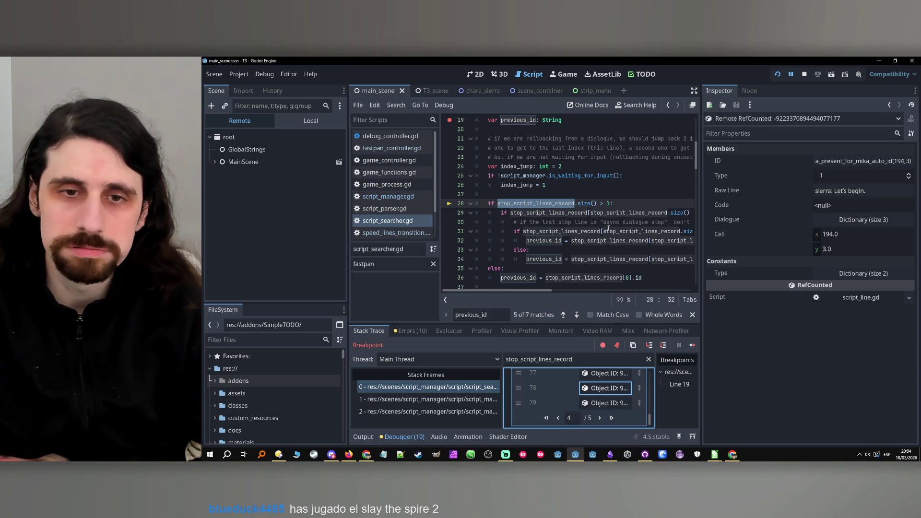
{"action": "key", "text": "ctrl+f"}
{"action": "left_click", "coordinate": [806, 74]}
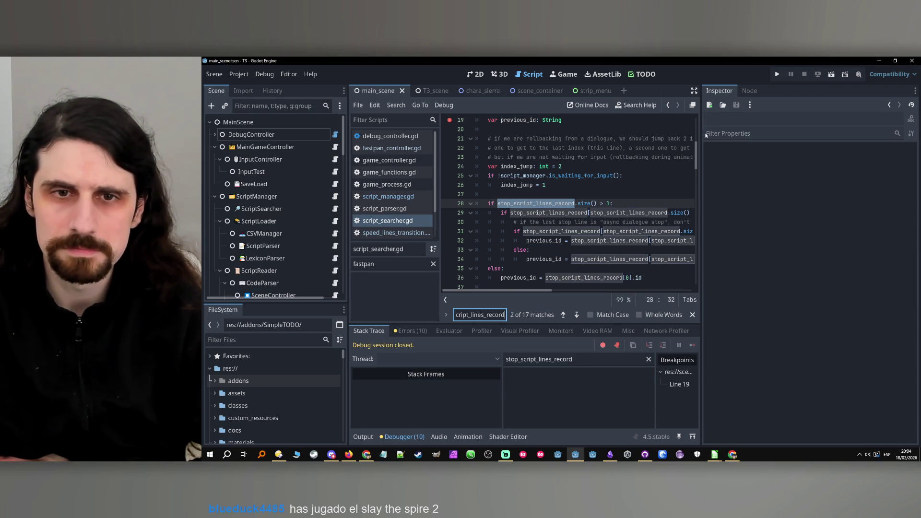
{"action": "type", "text": ".app"}
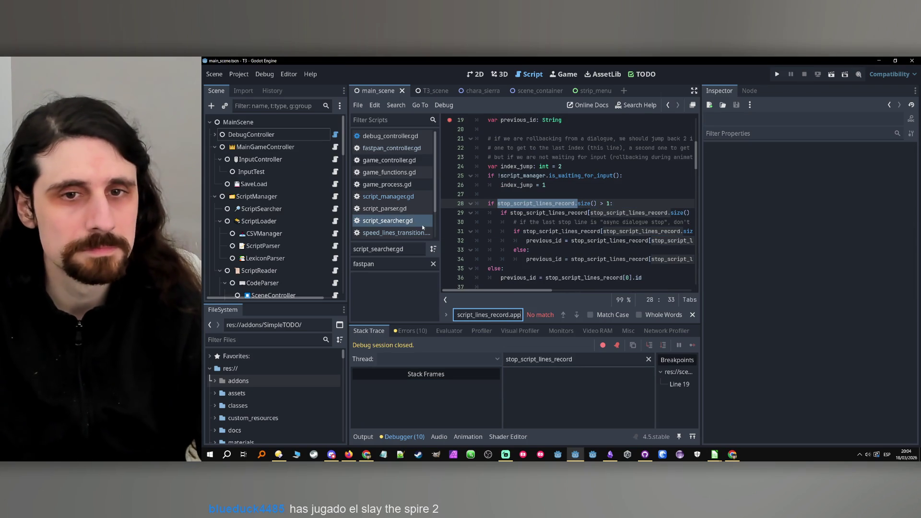
{"action": "scroll", "coordinate": [455, 222], "scroll_direction": "up", "scroll_amount": 6}
{"action": "scroll", "coordinate": [458, 246], "scroll_direction": "down", "scroll_amount": 1}
{"action": "left_click", "coordinate": [453, 259]}
{"action": "left_click", "coordinate": [335, 197]}
Search script_manager.gd for stop_script_lines_record appends, found at lines 430 and 1139
{"action": "left_click", "coordinate": [486, 313]}
{"action": "left_click", "coordinate": [576, 315]}
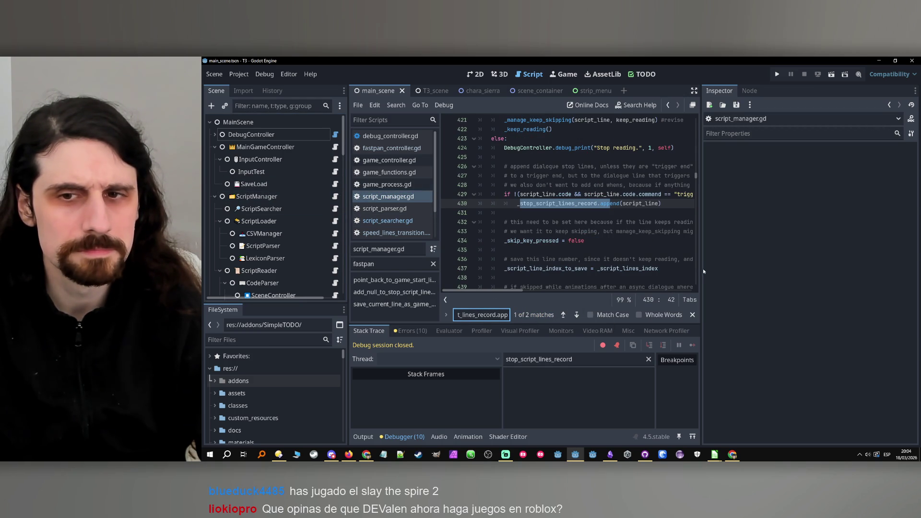
{"action": "left_click_drag", "start_coordinate": [704, 272], "coordinate": [862, 272]}
{"action": "left_click", "coordinate": [689, 315]}
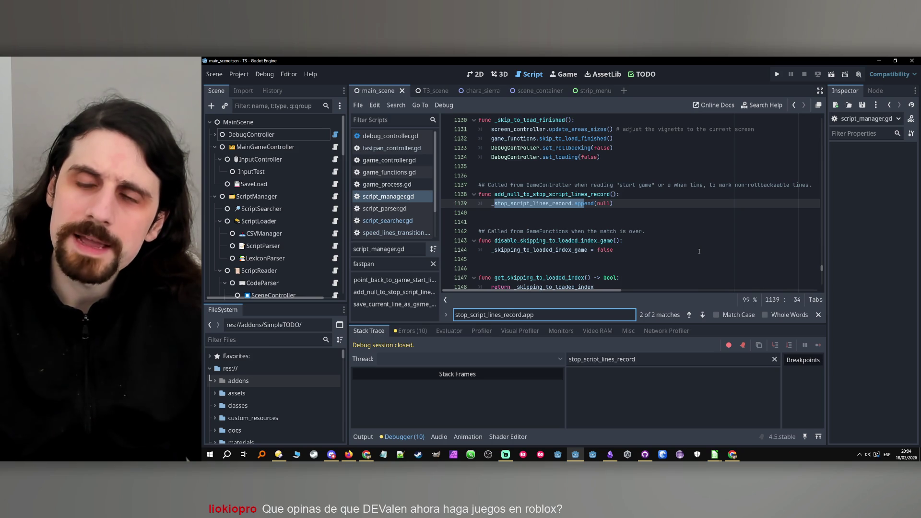
{"action": "left_click", "coordinate": [703, 315]}
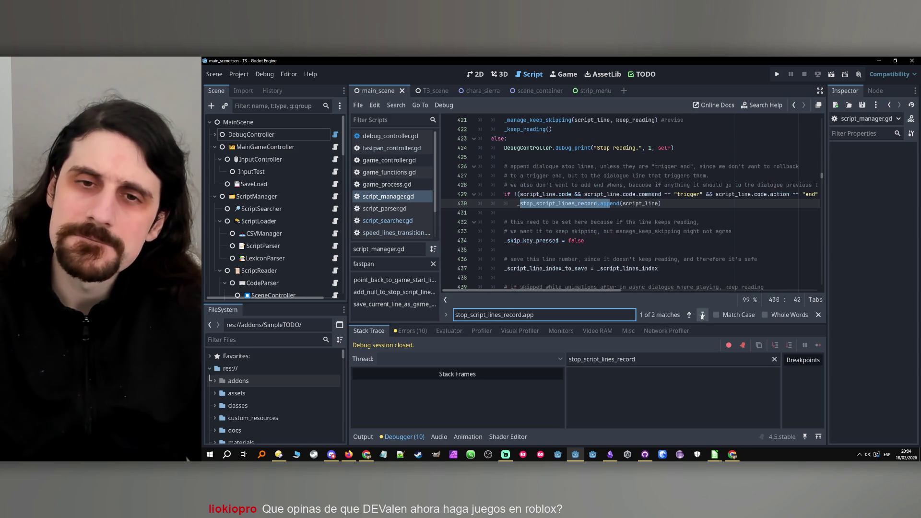
Compare the two matches and select add_null_to_stop_script_lines_record at line 1138
{"action": "scroll", "coordinate": [695, 223], "scroll_direction": "up", "scroll_amount": 1}
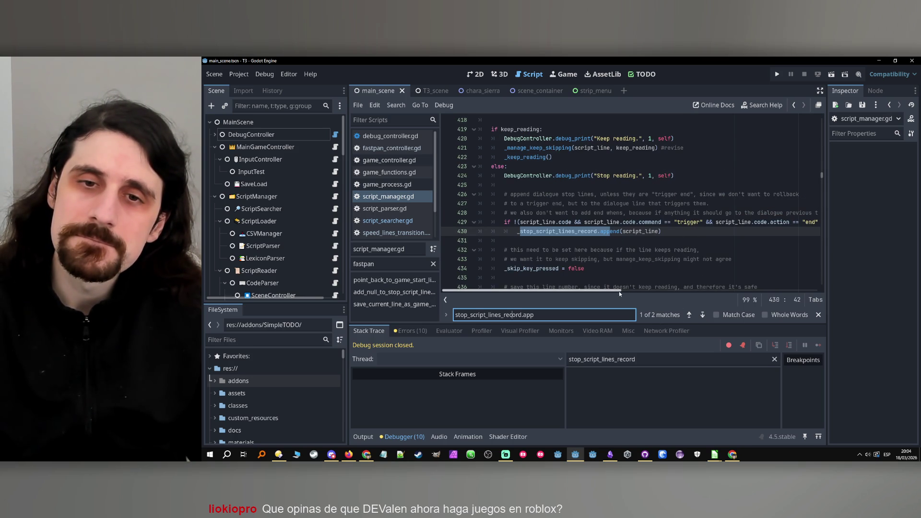
{"action": "mouse_move", "coordinate": [620, 292]}
{"action": "left_mouse_down"}
{"action": "mouse_move", "coordinate": [678, 295]}
{"action": "mouse_move", "coordinate": [534, 289]}
{"action": "left_mouse_up"}
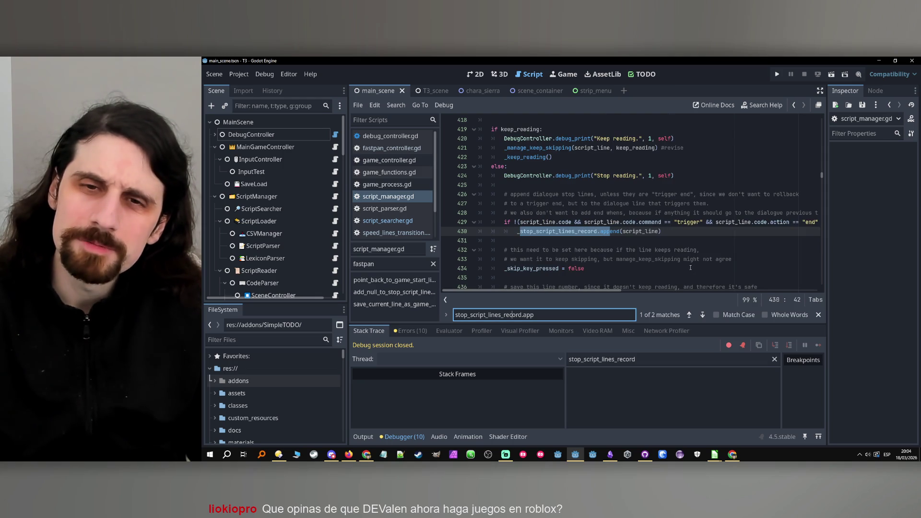
{"action": "mouse_move", "coordinate": [610, 292]}
{"action": "left_mouse_down"}
{"action": "mouse_move", "coordinate": [621, 293]}
{"action": "mouse_move", "coordinate": [566, 293]}
{"action": "left_mouse_up"}
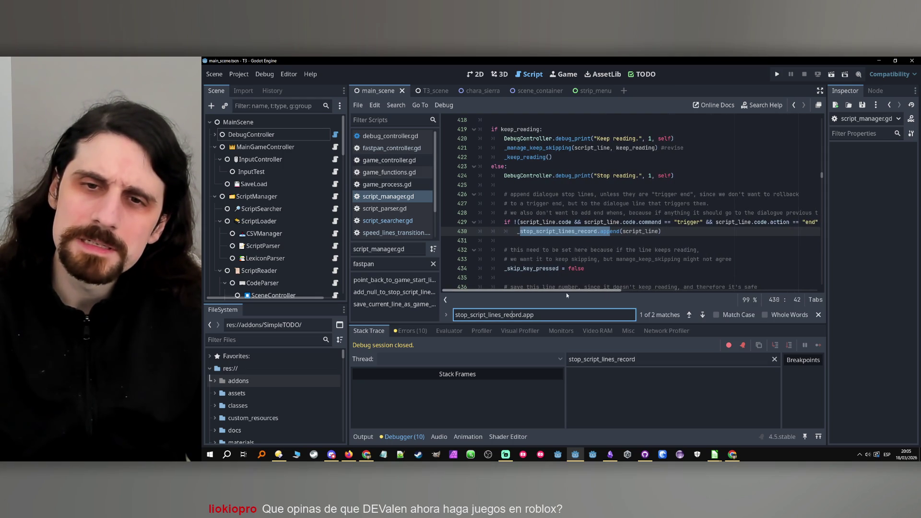
{"action": "left_click", "coordinate": [699, 316]}
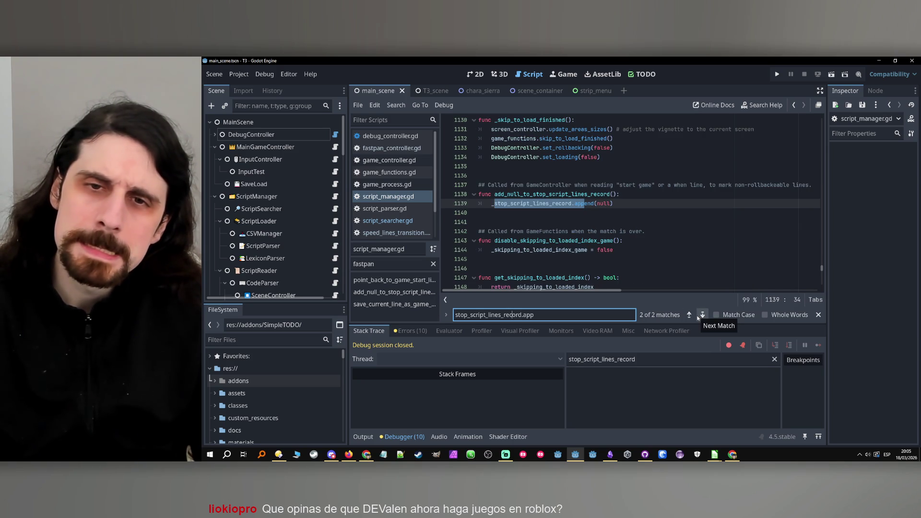
{"action": "left_click", "coordinate": [700, 317]}
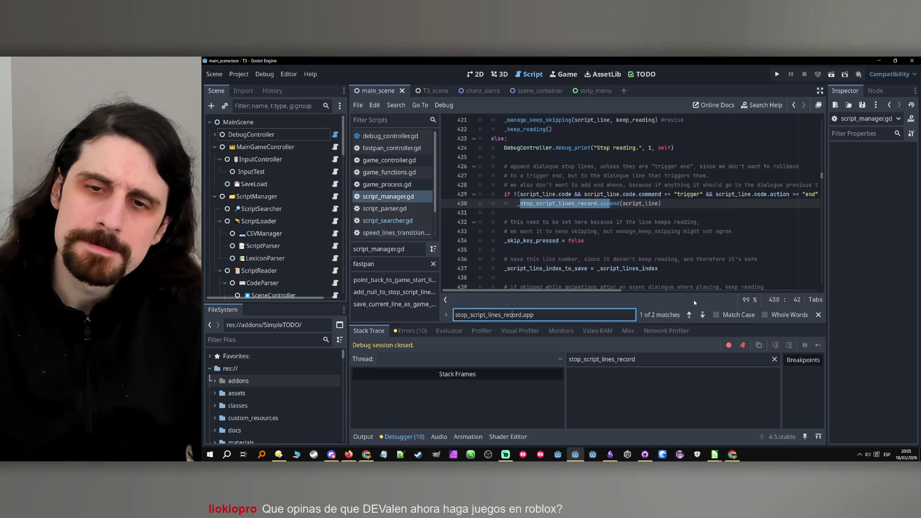
{"action": "left_click", "coordinate": [689, 315]}
{"action": "double_click", "coordinate": [515, 194]}
{"action": "key", "text": "ctrl+c"}
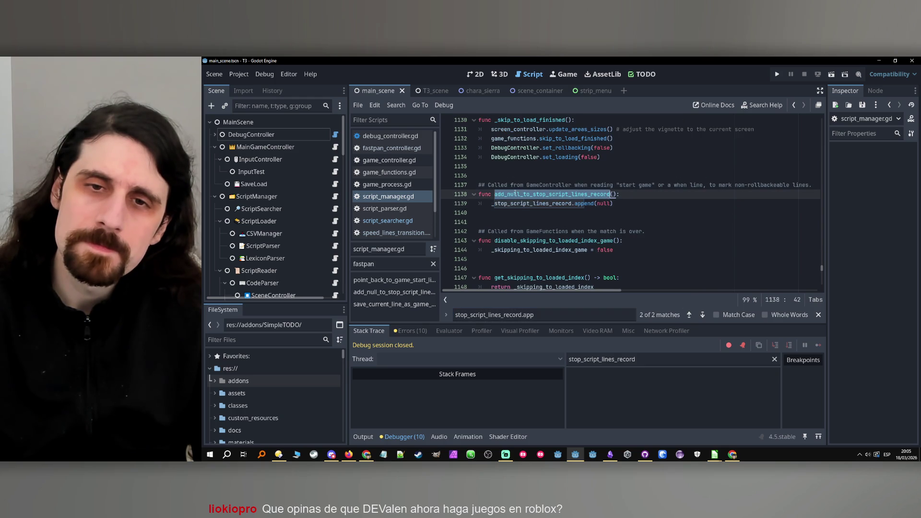
Search game_functions.gd for add_null_to_stop_script_lines_record, finding it at lines 709 and 710
{"action": "scroll", "coordinate": [294, 247], "scroll_direction": "down", "scroll_amount": 5}
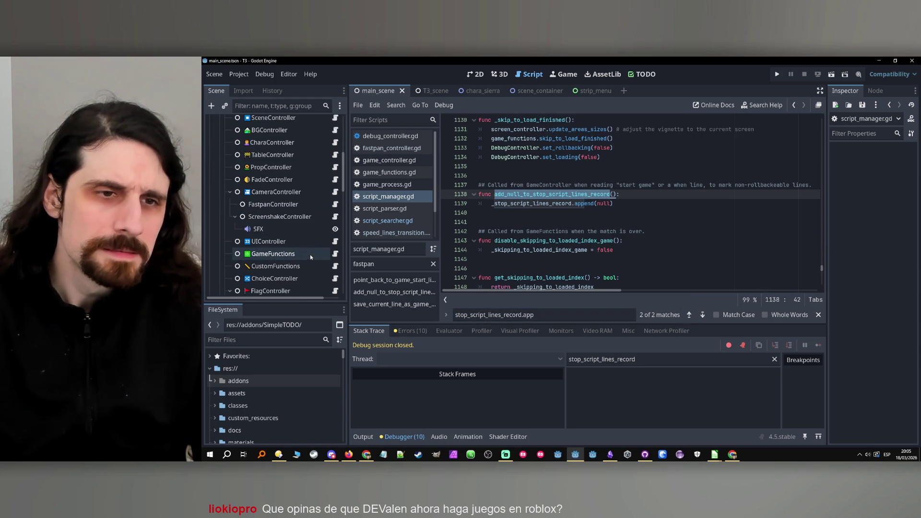
{"action": "left_click", "coordinate": [336, 254]}
{"action": "key", "text": "ctrl+f"}
{"action": "key", "text": "ctrl+v"}
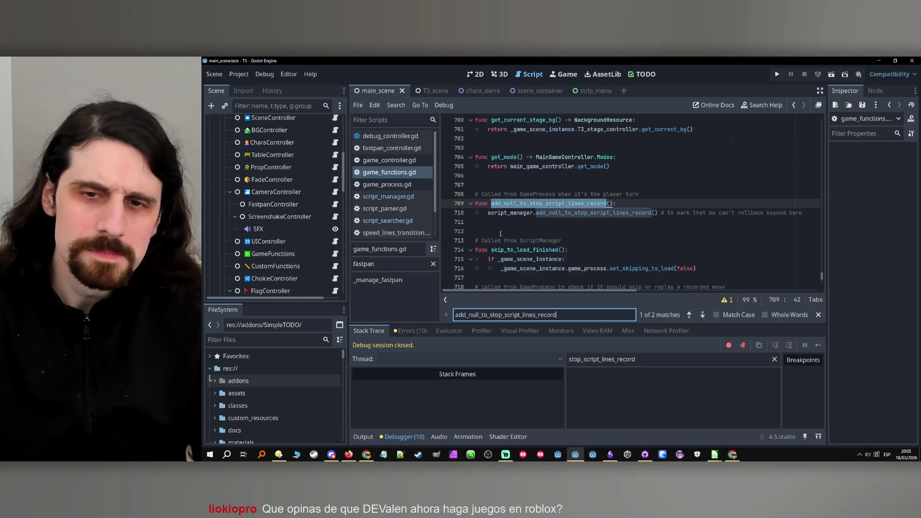
{"action": "left_click", "coordinate": [690, 315]}
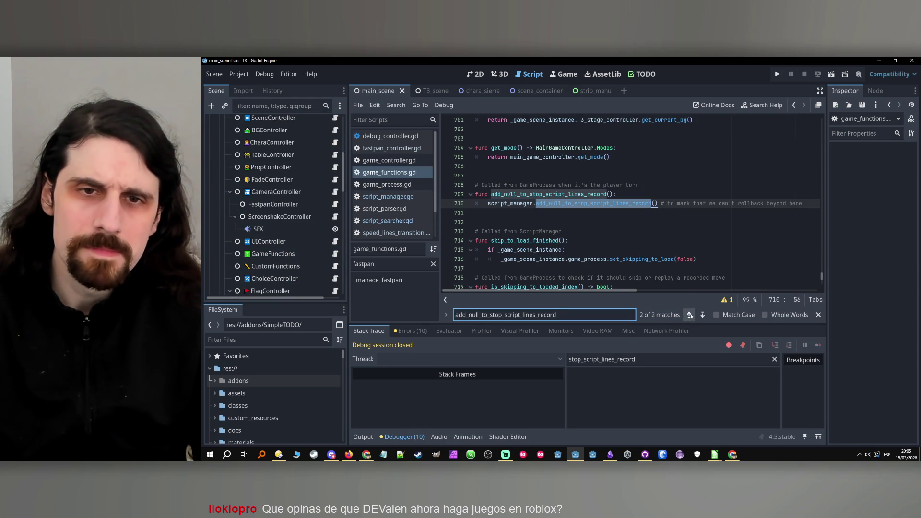
{"action": "left_click", "coordinate": [690, 316]}
{"action": "left_click", "coordinate": [691, 316]}
{"action": "left_click", "coordinate": [691, 315]}
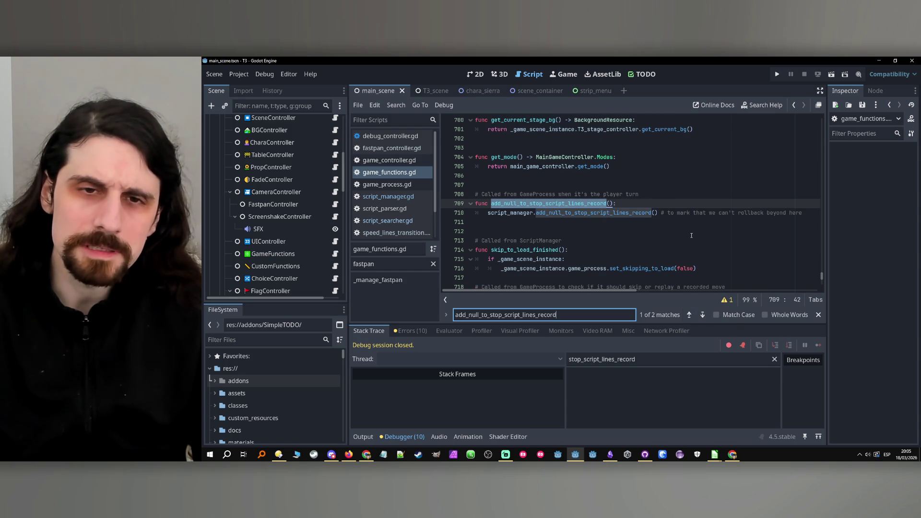
Select the ScriptManager node and reopen script_manager.gd at that function, search ready
{"action": "scroll", "coordinate": [279, 205], "scroll_direction": "up", "scroll_amount": 7}
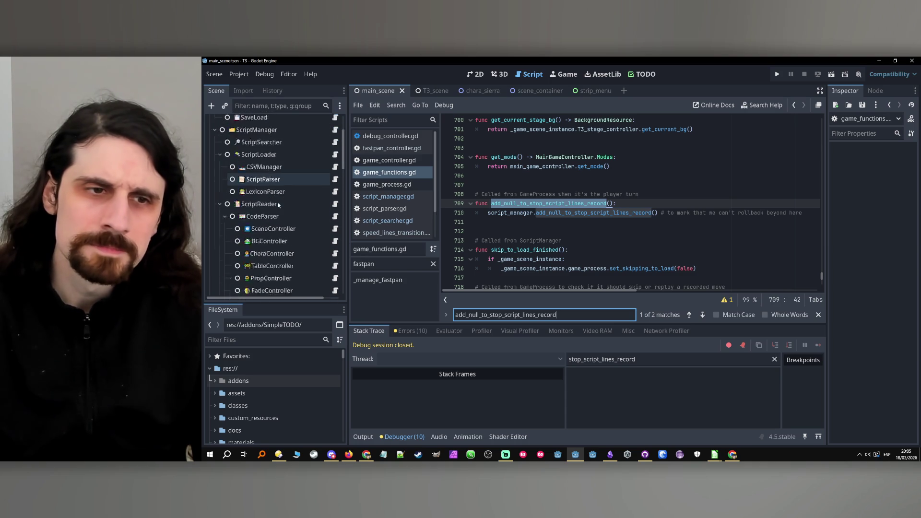
{"action": "scroll", "coordinate": [278, 205], "scroll_direction": "up", "scroll_amount": 2}
{"action": "left_click", "coordinate": [288, 196]}
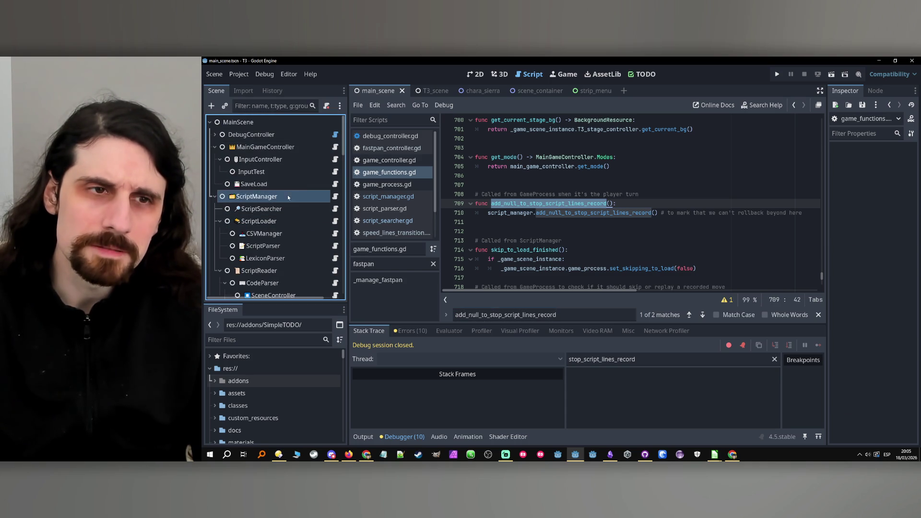
{"action": "left_click", "coordinate": [287, 195]}
{"action": "left_click", "coordinate": [335, 196]}
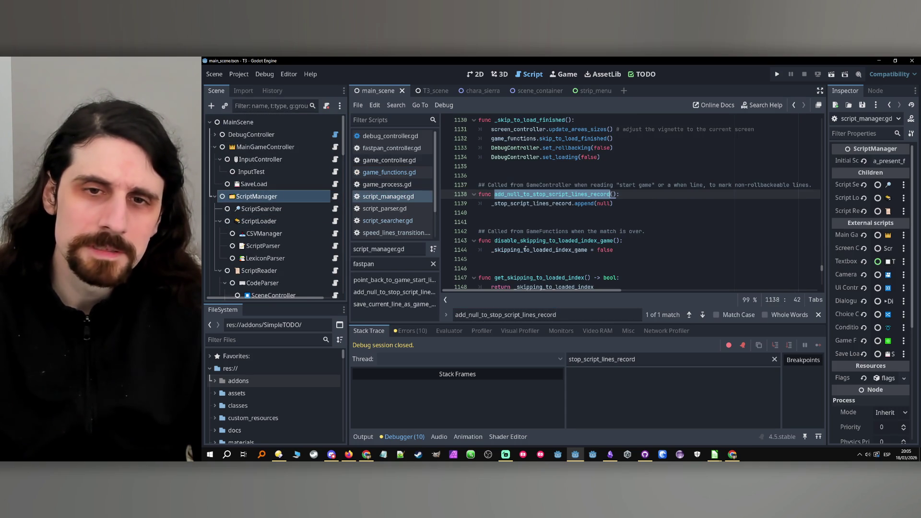
{"action": "key", "text": "ctrl+f"}
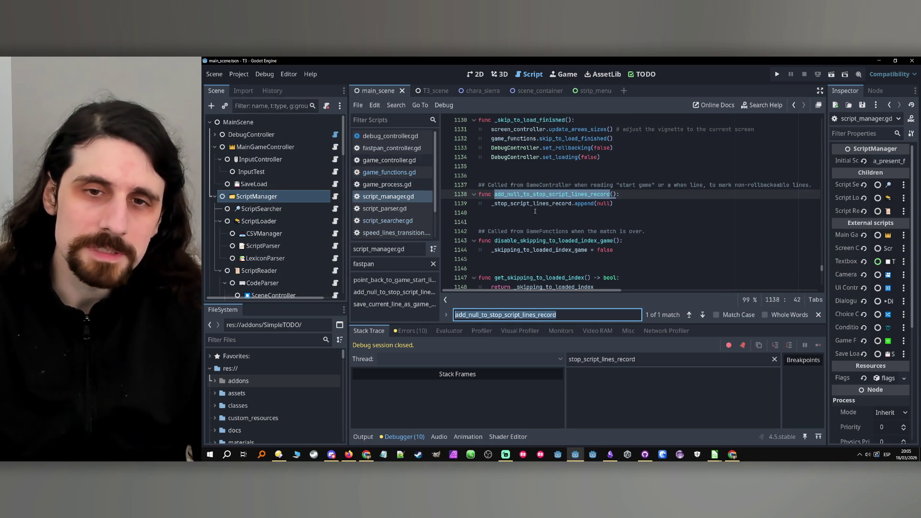
Search script_manager.gd for uses of _stop_script_lines_record.app
{"action": "double_click", "coordinate": [530, 204]}
{"action": "key", "text": "ctrl+f"}
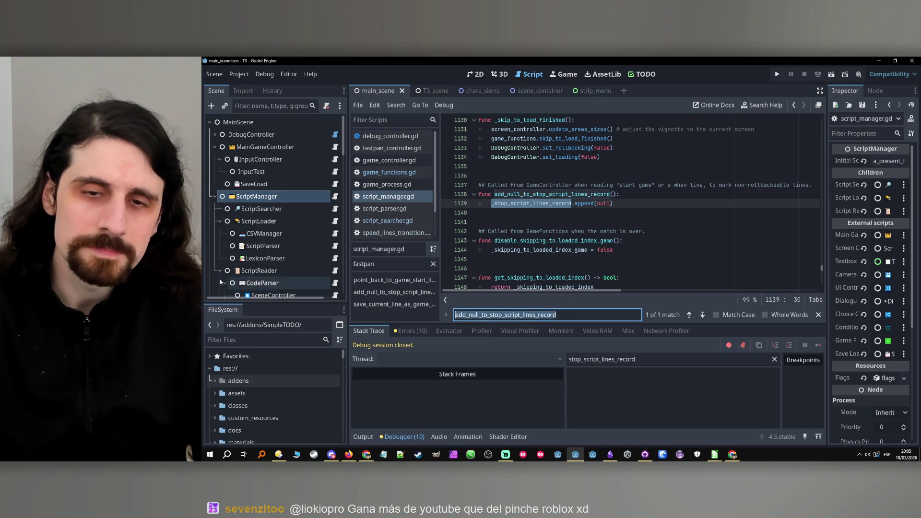
{"action": "type", "text": ".app"}
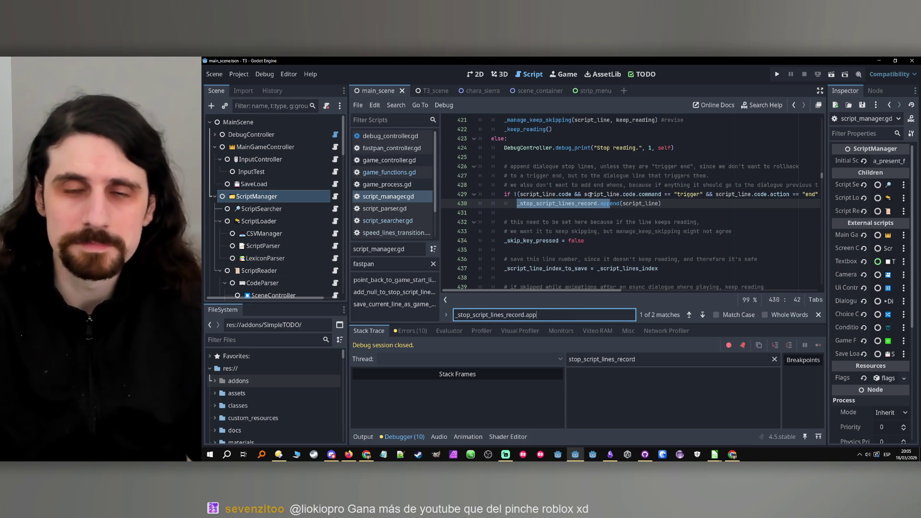
Find the guarded stop-lines append in _manage_end_of_line and place the cursor after the line 428 comment
{"action": "scroll", "coordinate": [591, 195], "scroll_direction": "up", "scroll_amount": 5}
{"action": "scroll", "coordinate": [590, 203], "scroll_direction": "up", "scroll_amount": 4}
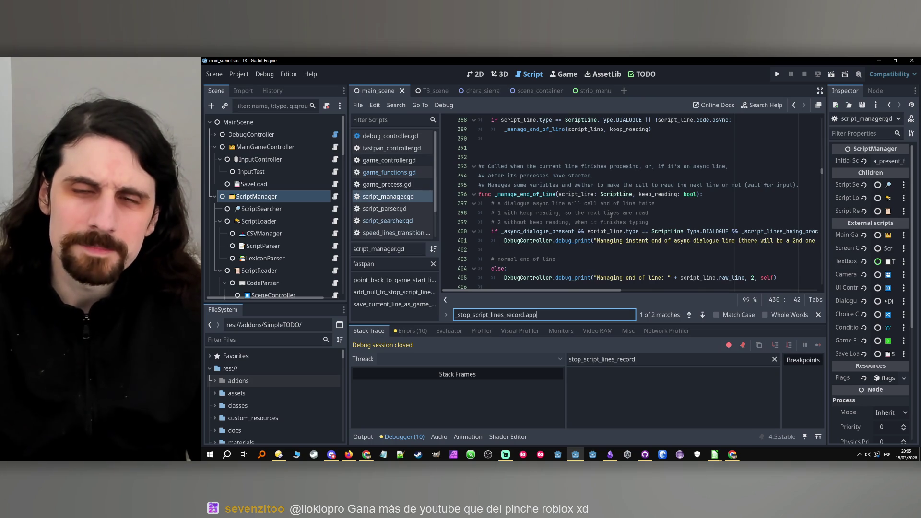
{"action": "scroll", "coordinate": [638, 216], "scroll_direction": "down", "scroll_amount": 1}
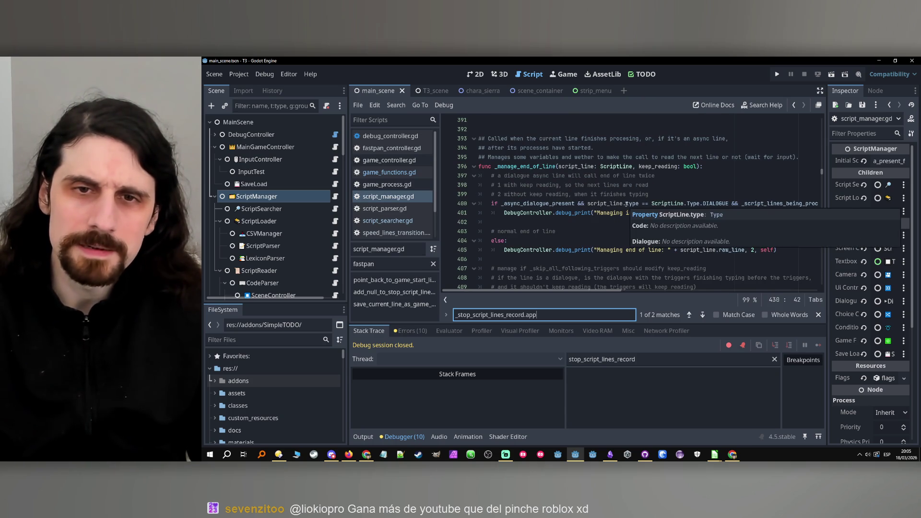
{"action": "scroll", "coordinate": [582, 222], "scroll_direction": "down", "scroll_amount": 1}
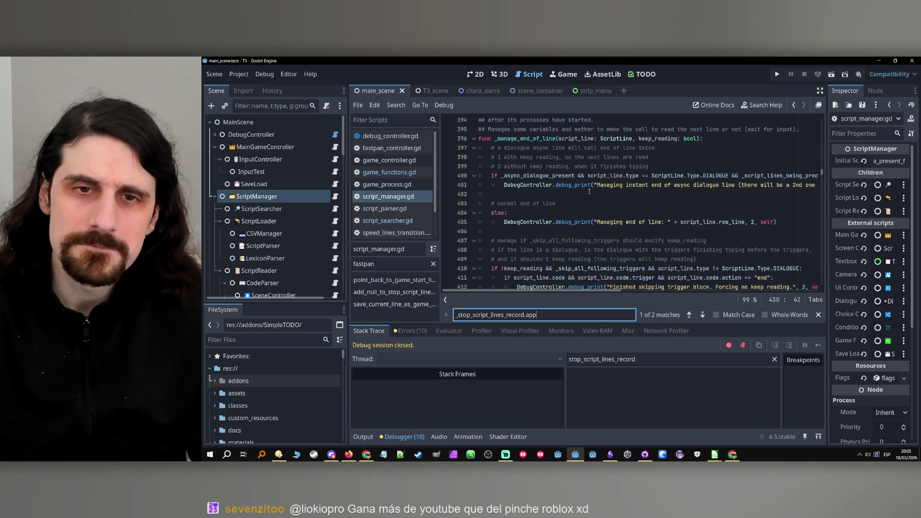
{"action": "scroll", "coordinate": [586, 188], "scroll_direction": "down", "scroll_amount": 1}
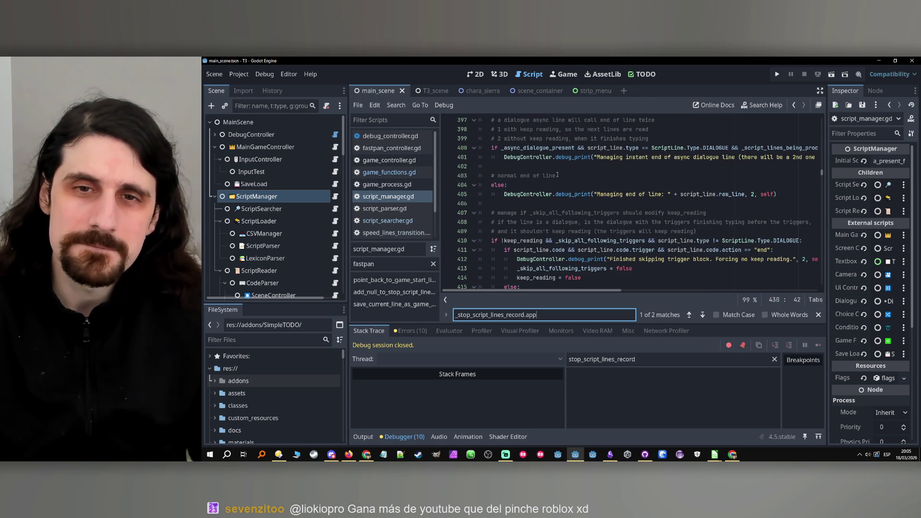
{"action": "scroll", "coordinate": [558, 176], "scroll_direction": "down", "scroll_amount": 1}
{"action": "scroll", "coordinate": [558, 174], "scroll_direction": "down", "scroll_amount": 2}
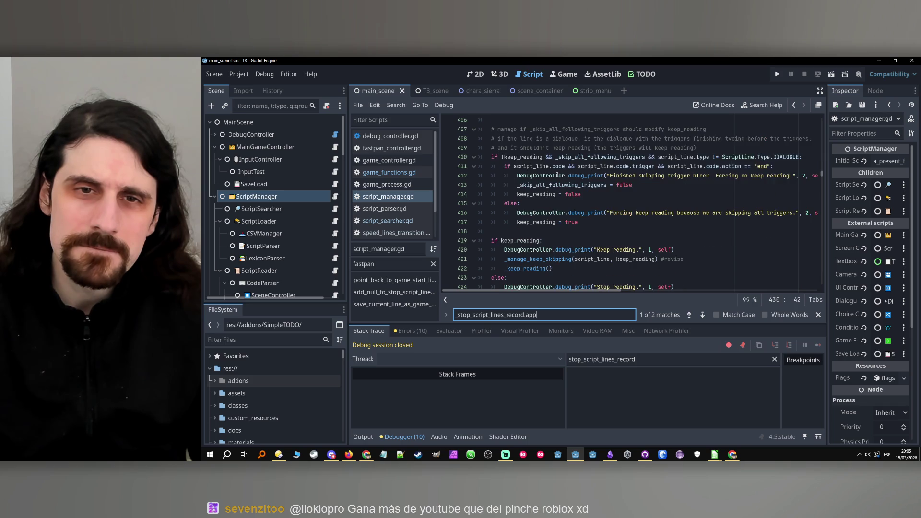
{"action": "scroll", "coordinate": [557, 176], "scroll_direction": "down", "scroll_amount": 2}
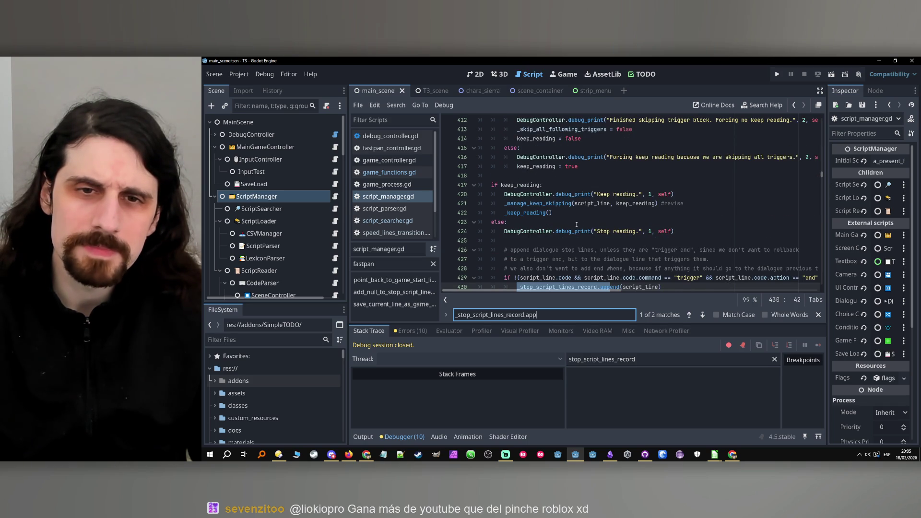
{"action": "scroll", "coordinate": [579, 225], "scroll_direction": "down", "scroll_amount": 1}
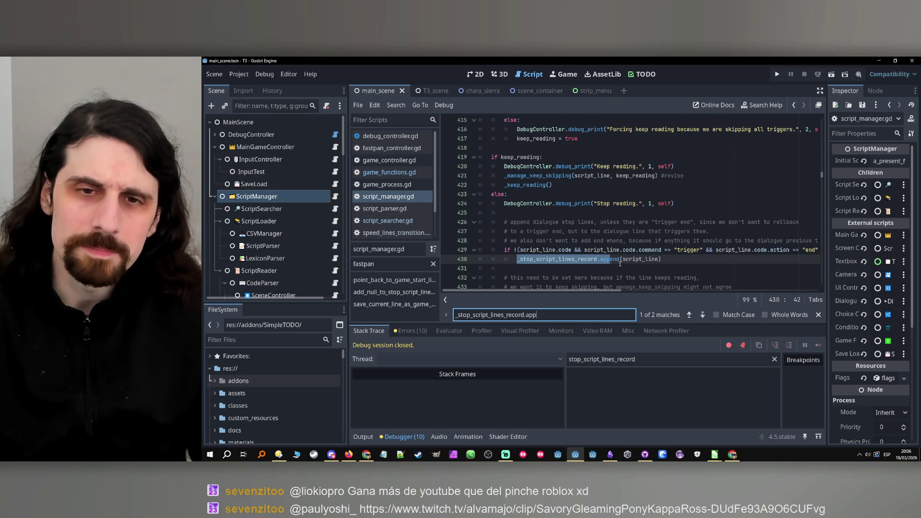
{"action": "scroll", "coordinate": [582, 291], "scroll_direction": "right", "scroll_amount": 1}
{"action": "left_click_drag", "start_coordinate": [582, 289], "coordinate": [556, 297]}
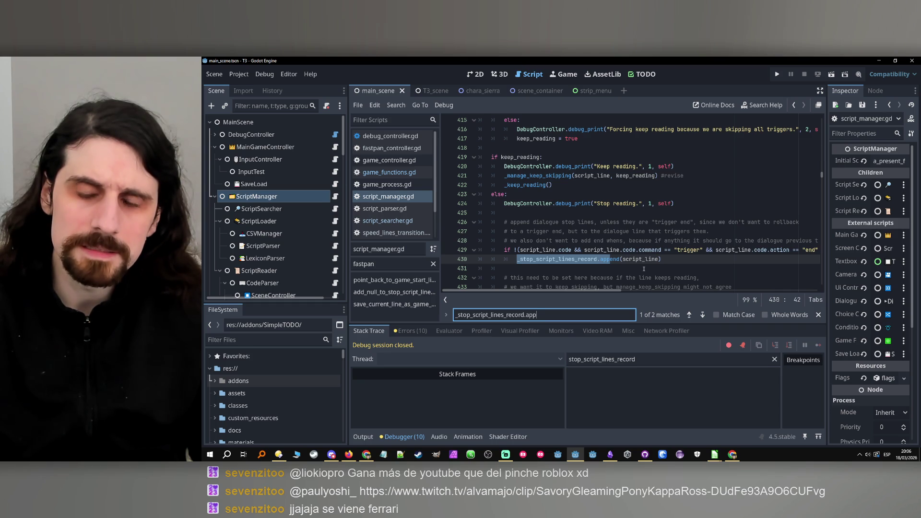
{"action": "mouse_move", "coordinate": [576, 291]}
{"action": "left_mouse_down"}
{"action": "mouse_move", "coordinate": [608, 289]}
{"action": "mouse_move", "coordinate": [487, 291]}
{"action": "mouse_move", "coordinate": [624, 293]}
{"action": "left_mouse_up"}
{"action": "left_click", "coordinate": [746, 240]}
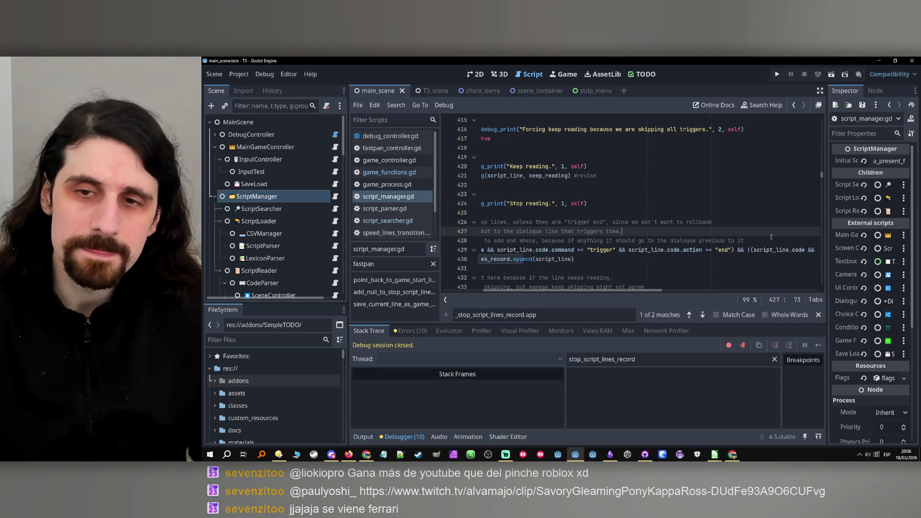
Add the comment line 429: # we also don't want to add fake "start game"
{"action": "key", "text": "Return"}
{"action": "type", "text": "# we "}
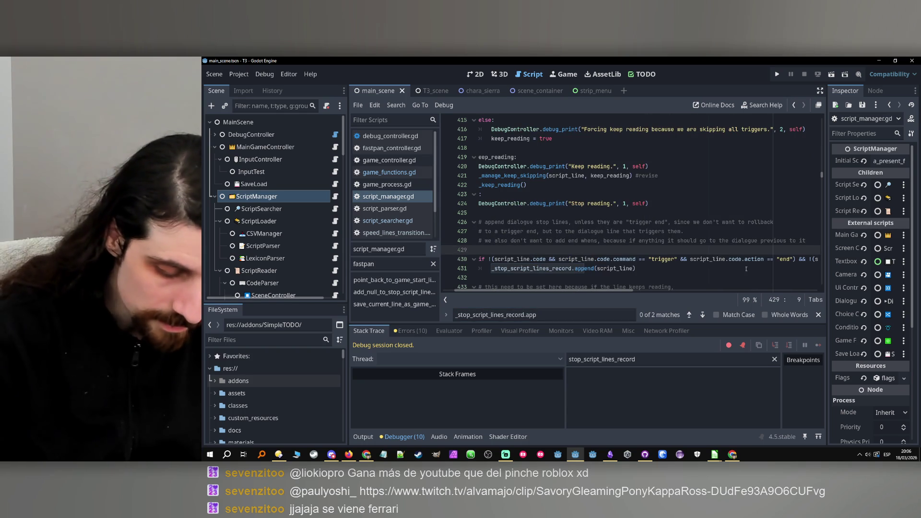
{"action": "type", "text": "also "}
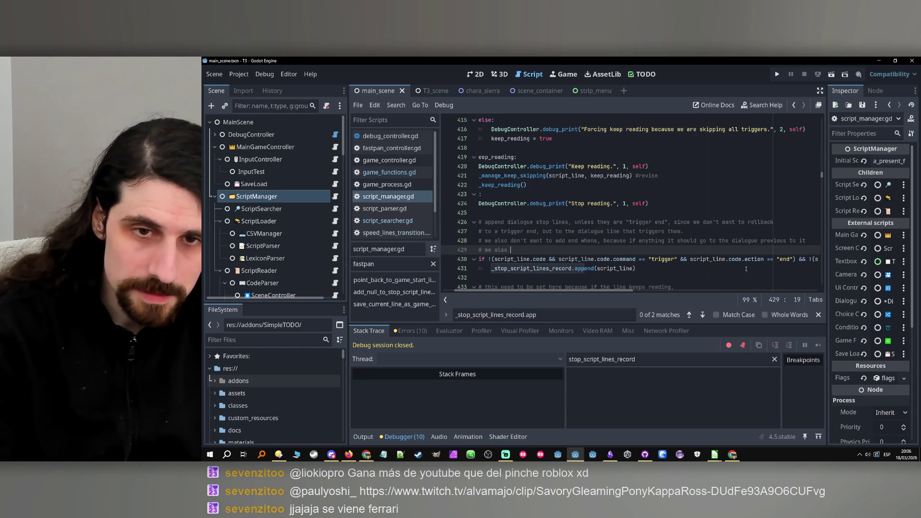
{"action": "type", "text": "don't want to "}
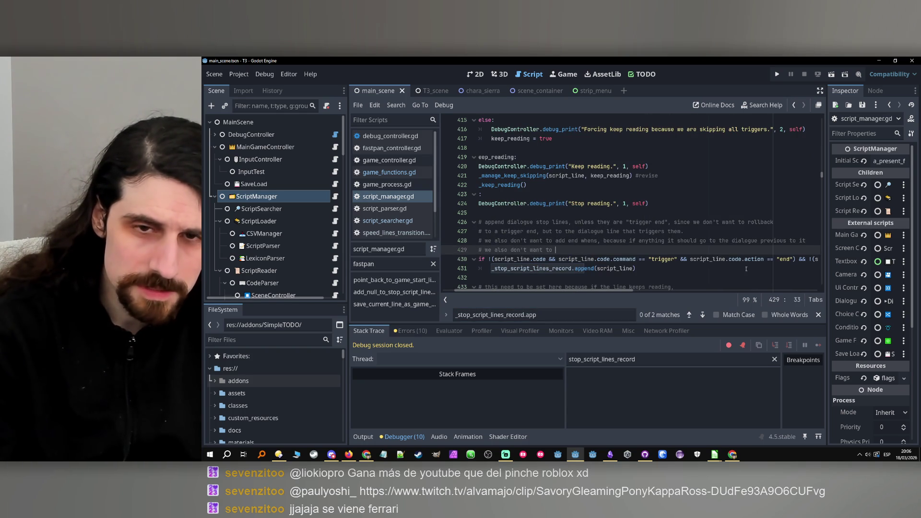
{"action": "type", "text": "add fa"}
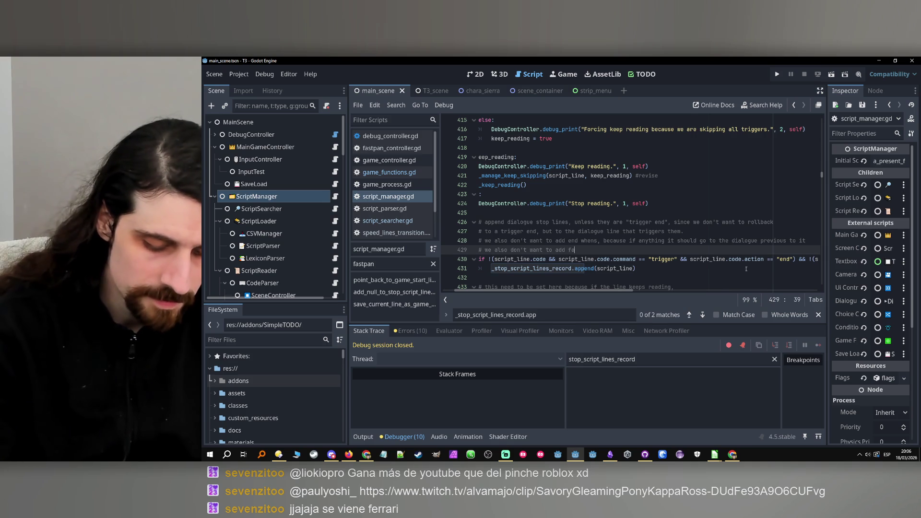
{"action": "type", "text": "ke \"start"}
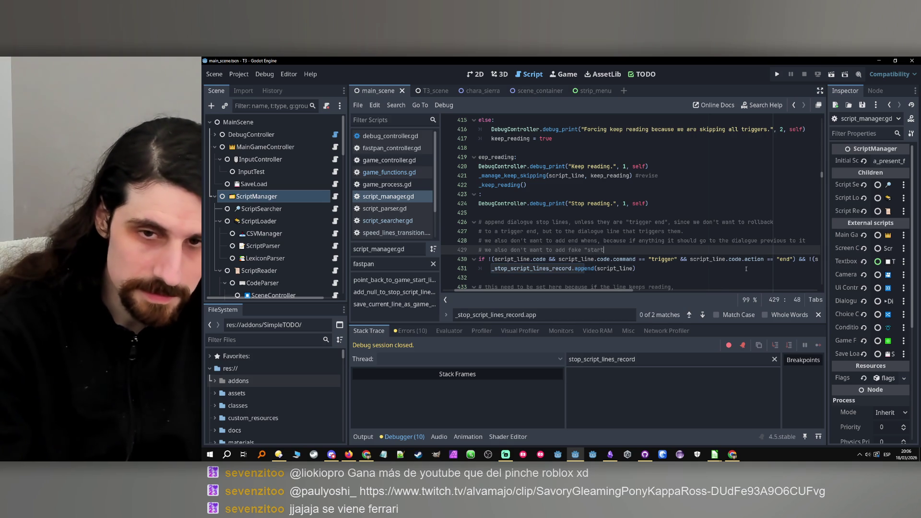
{"action": "type", "text": " game"}
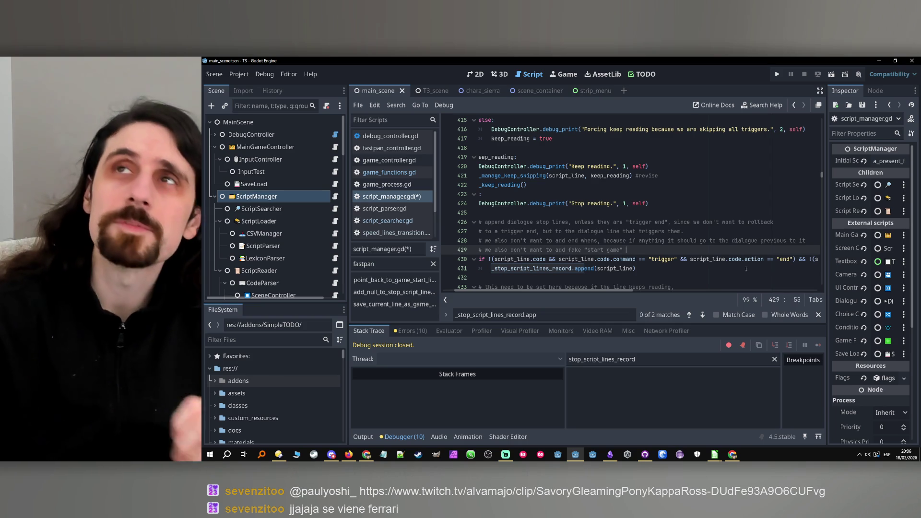
{"action": "key", "text": "BackSpace"}
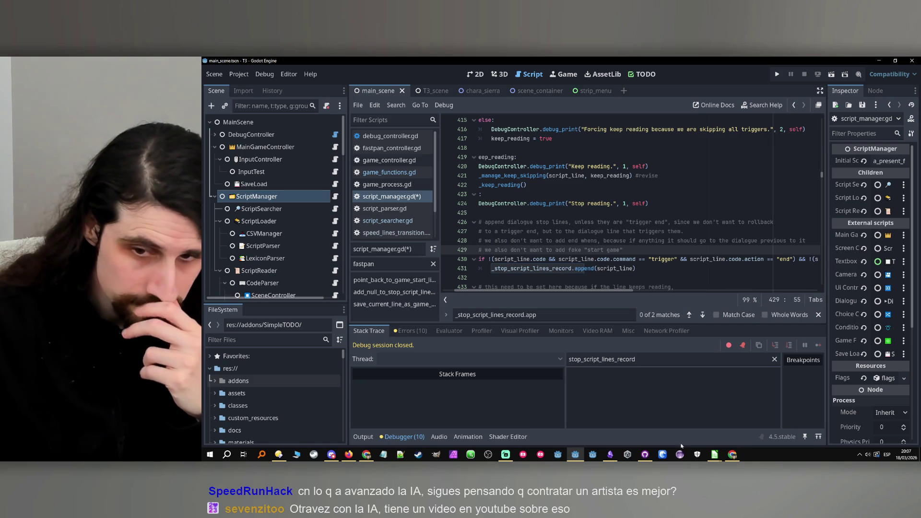
Look over the rows of the a_present_for_mika.ods spreadsheet
{"action": "left_click", "coordinate": [714, 454]}
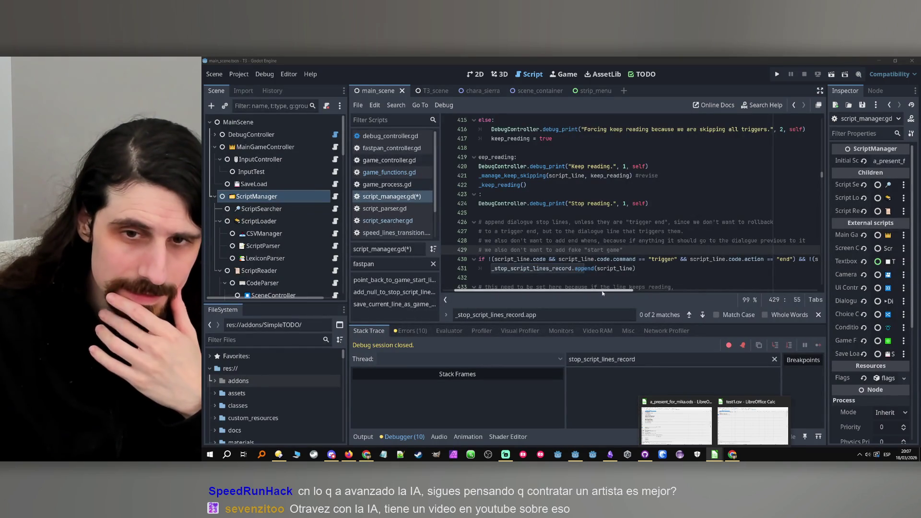
{"action": "scroll", "coordinate": [485, 278], "scroll_direction": "down", "scroll_amount": 1}
{"action": "left_click_drag", "start_coordinate": [650, 223], "coordinate": [505, 223]}
{"action": "key", "text": "ctrl+c"}
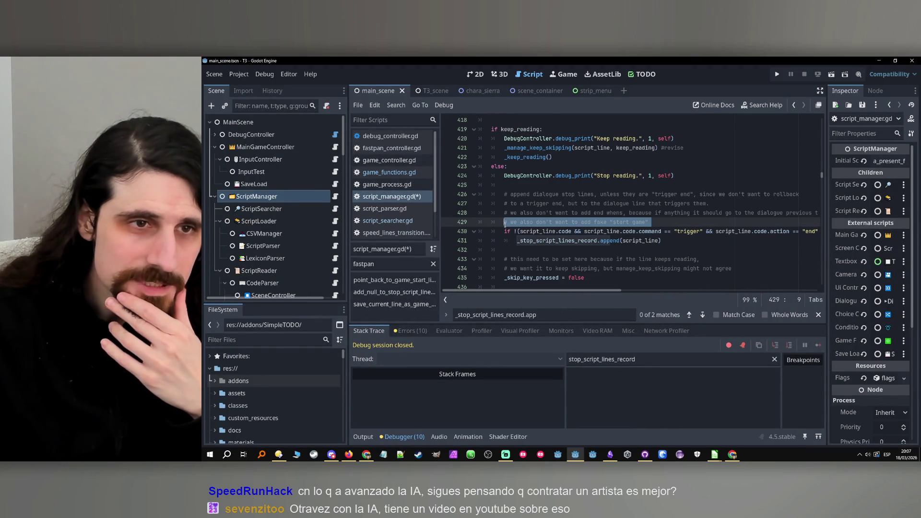
Filter the script_searcher.gd method list for 'next' and review the matches
{"action": "left_click", "coordinate": [335, 209]}
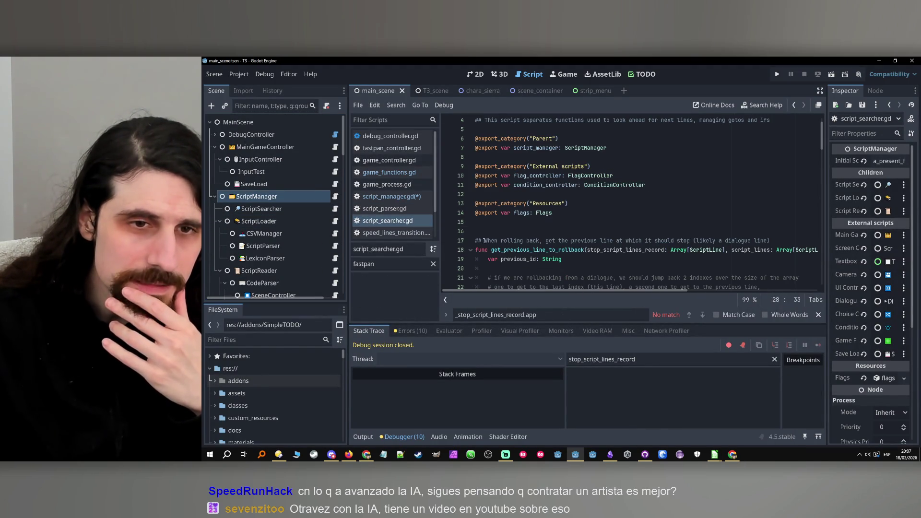
{"action": "double_click", "coordinate": [393, 260]}
{"action": "type", "text": "next"}
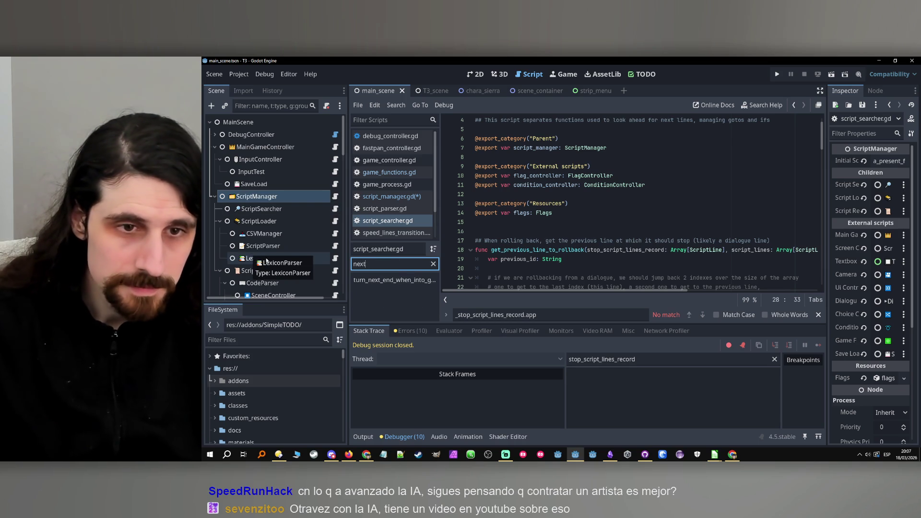
{"action": "scroll", "coordinate": [612, 229], "scroll_direction": "down", "scroll_amount": 7}
{"action": "scroll", "coordinate": [612, 230], "scroll_direction": "down", "scroll_amount": 1}
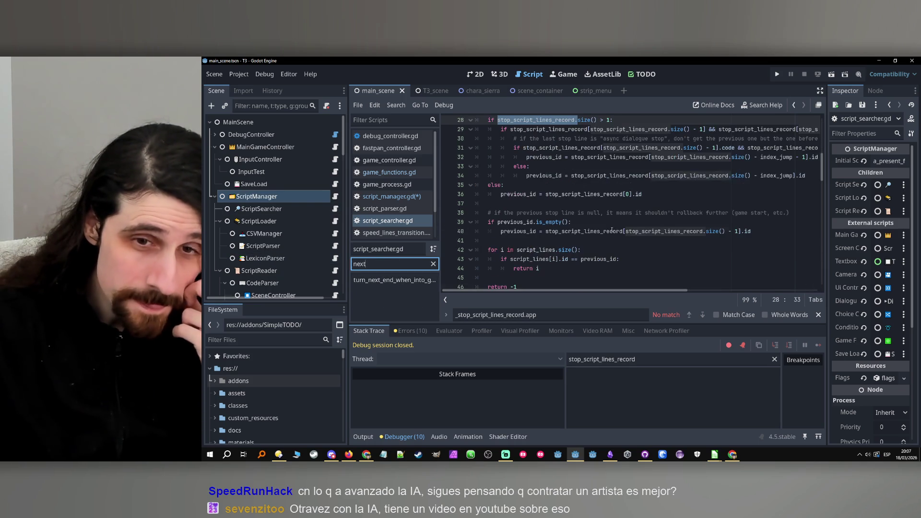
{"action": "scroll", "coordinate": [612, 230], "scroll_direction": "down", "scroll_amount": 4}
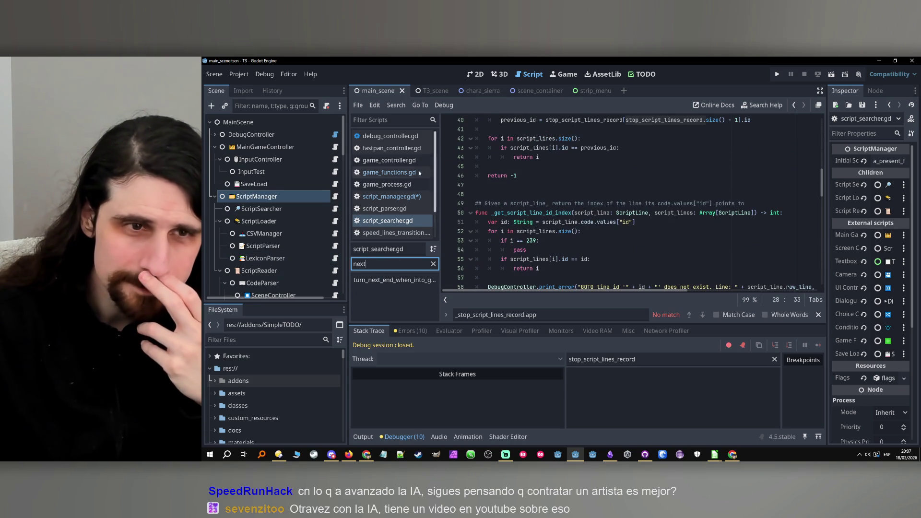
{"action": "left_click", "coordinate": [392, 196]}
Move the comment inside the if block, drop 'fake', and append 'if the next line is'
{"action": "left_click_drag", "start_coordinate": [651, 222], "coordinate": [482, 217]}
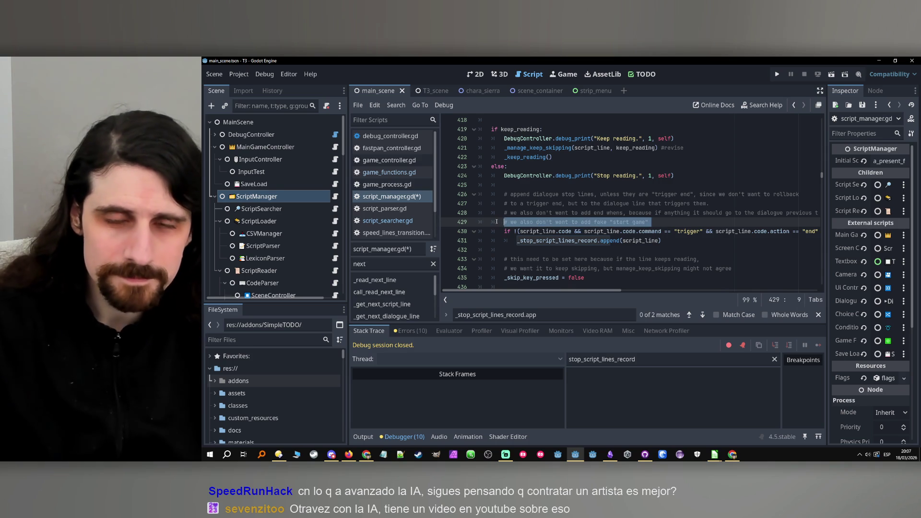
{"action": "key", "text": "BackSpace"}
{"action": "key", "text": "BackSpace"}
{"action": "left_click", "coordinate": [497, 231]}
{"action": "key", "text": "ctrl+v"}
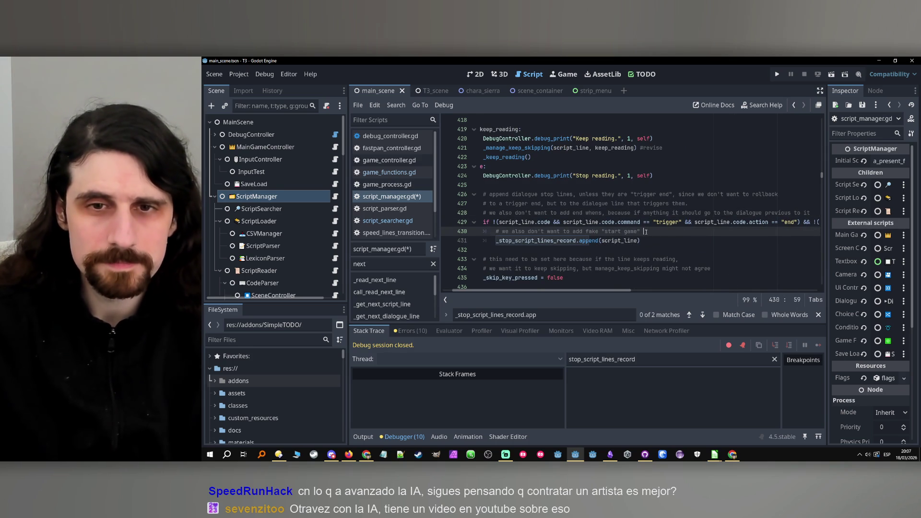
{"action": "double_click", "coordinate": [592, 231]}
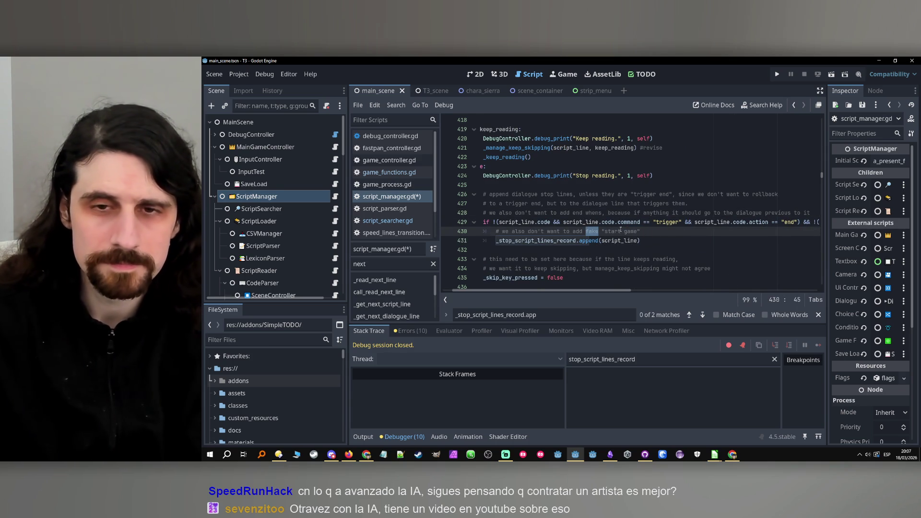
{"action": "key", "text": "BackSpace"}
{"action": "key", "text": "BackSpace"}
{"action": "left_click", "coordinate": [637, 231]}
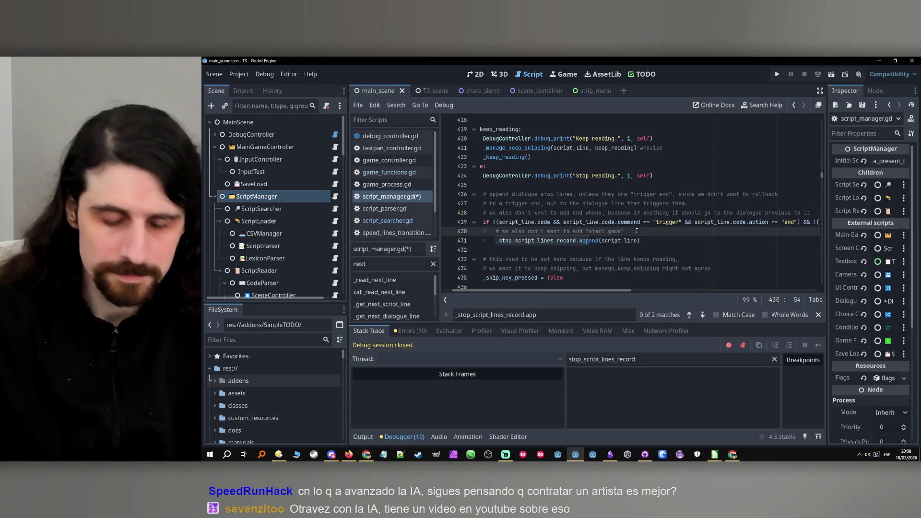
{"action": "type", "text": "if the next line is"}
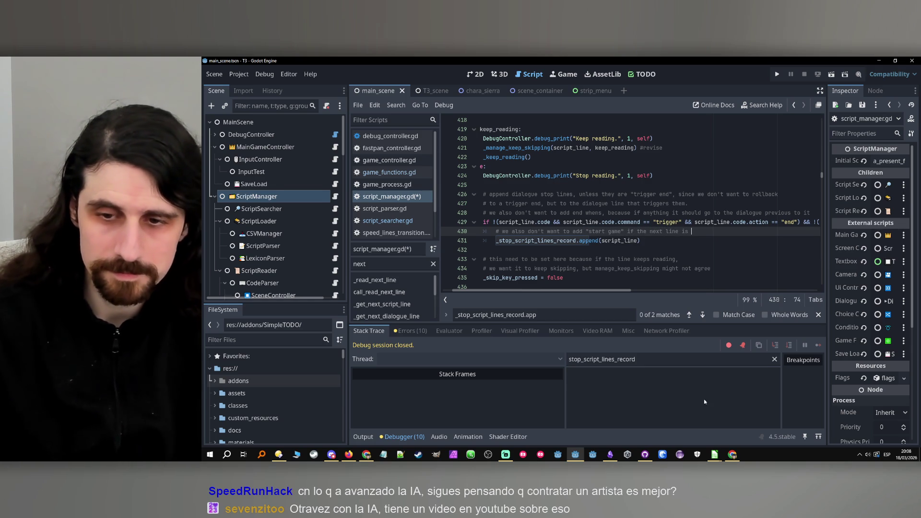
Check the game start and 'when force_trigger' lines in the a_present_for_mika.ods spreadsheet
{"action": "left_click", "coordinate": [714, 455]}
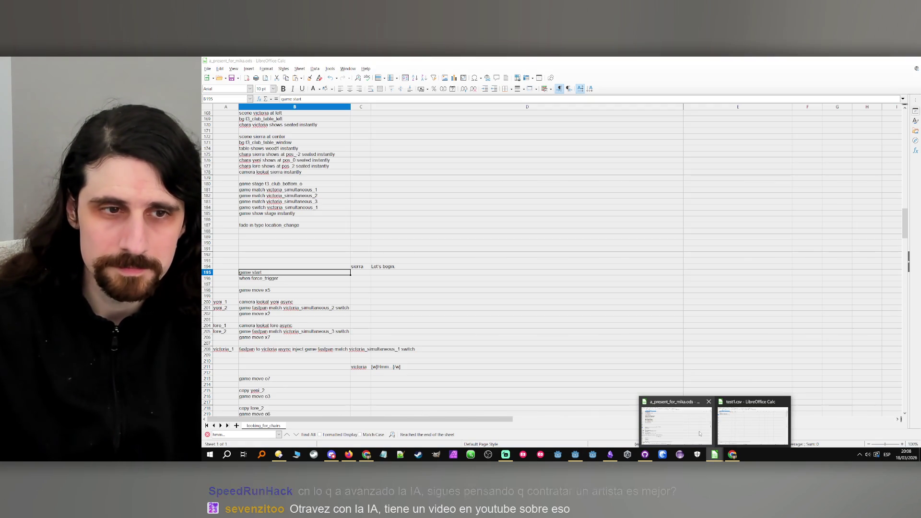
{"action": "left_click", "coordinate": [700, 434]}
{"action": "left_click", "coordinate": [280, 280], "text": "shift"}
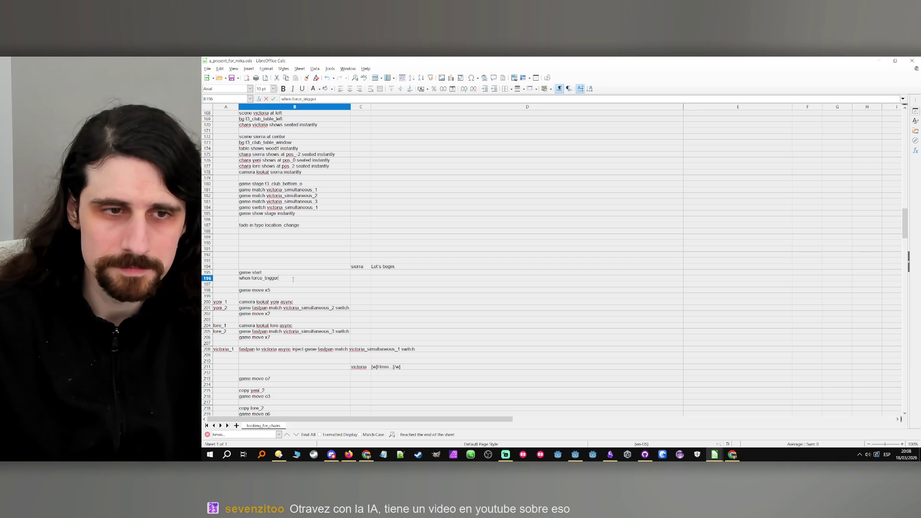
{"action": "left_click", "coordinate": [878, 61]}
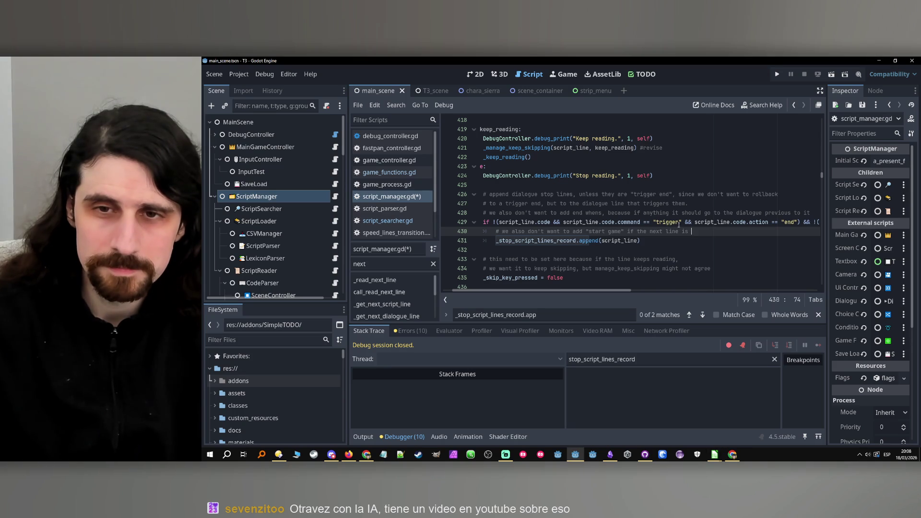
Continue the comment: "when force_trigger" implies a fake manual game, so "game start" isn't a stop line
{"action": "type", "text": "\"when force_trigger\""}
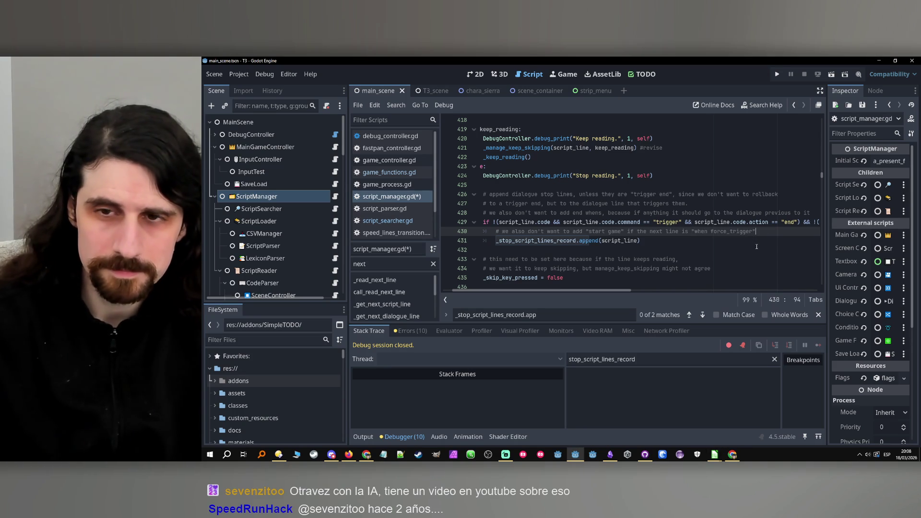
{"action": "type", "text": ", because that implies the "}
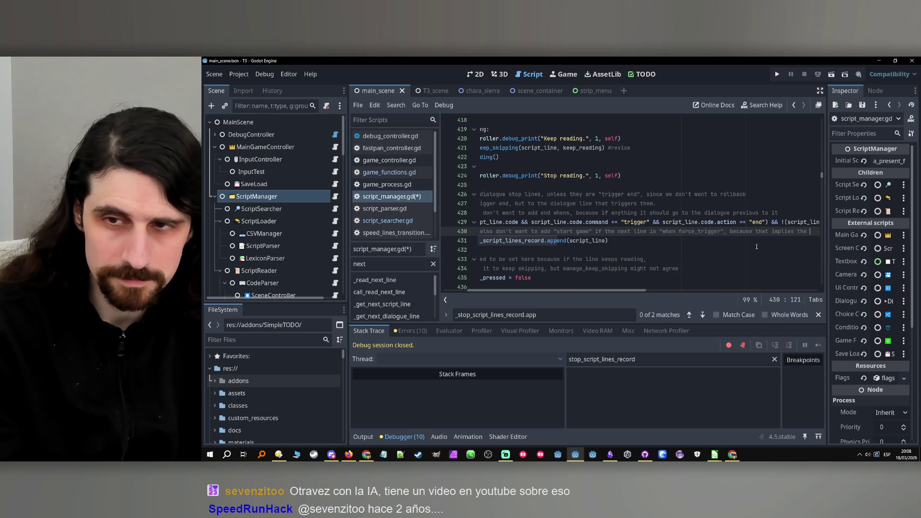
{"action": "type", "text": "game"}
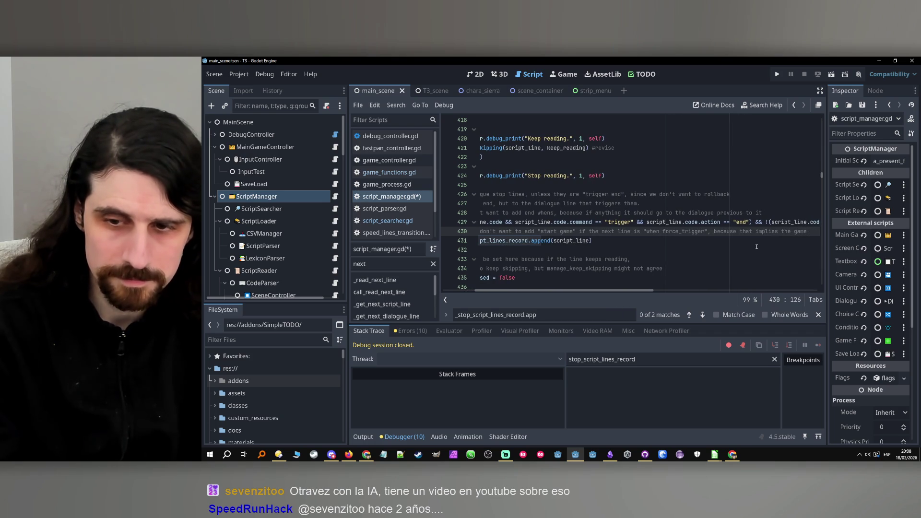
{"action": "key", "text": "BackSpace"}
{"action": "key", "text": "BackSpace"}
{"action": "key", "text": "BackSpace"}
{"action": "type", "text": "i"}
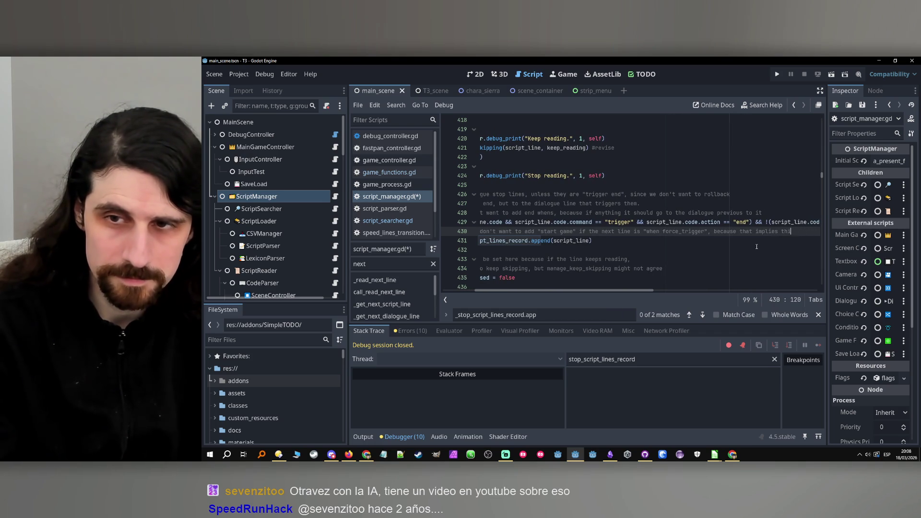
{"action": "type", "text": "s ui"}
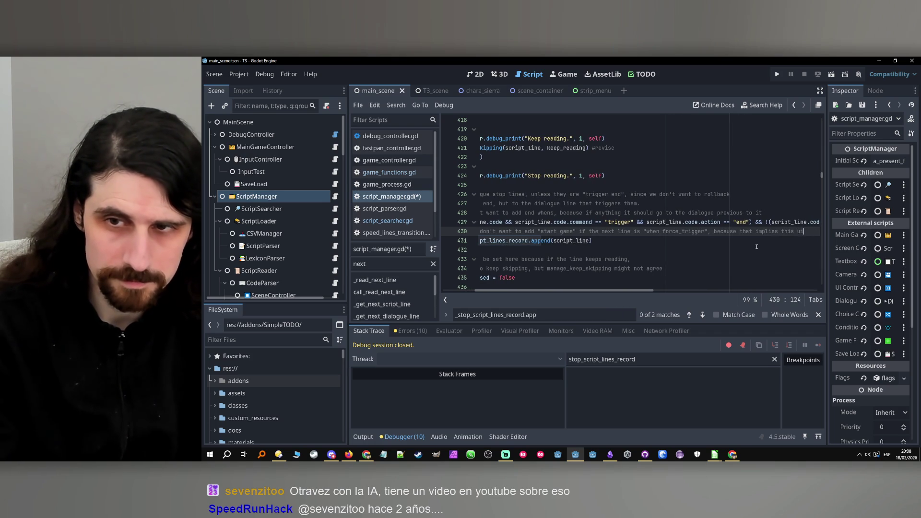
{"action": "type", "text": "is a fa"}
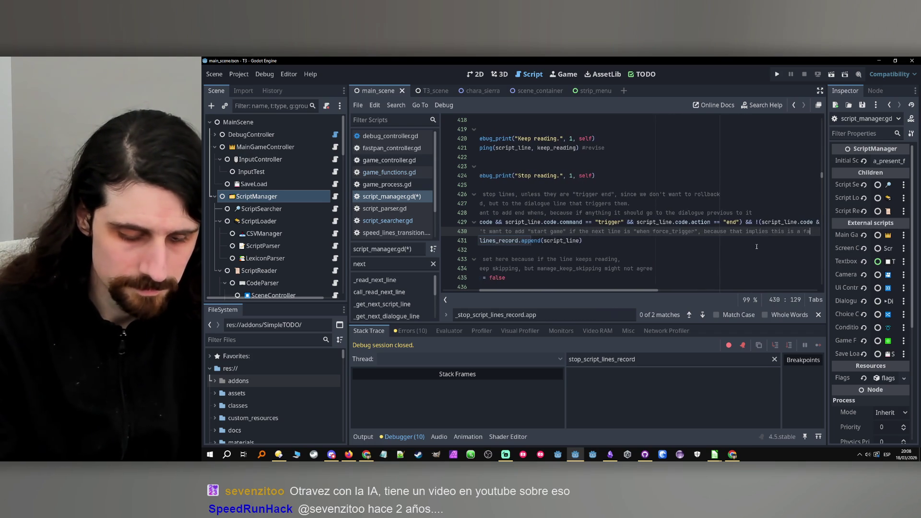
{"action": "type", "text": "ke mananual game."}
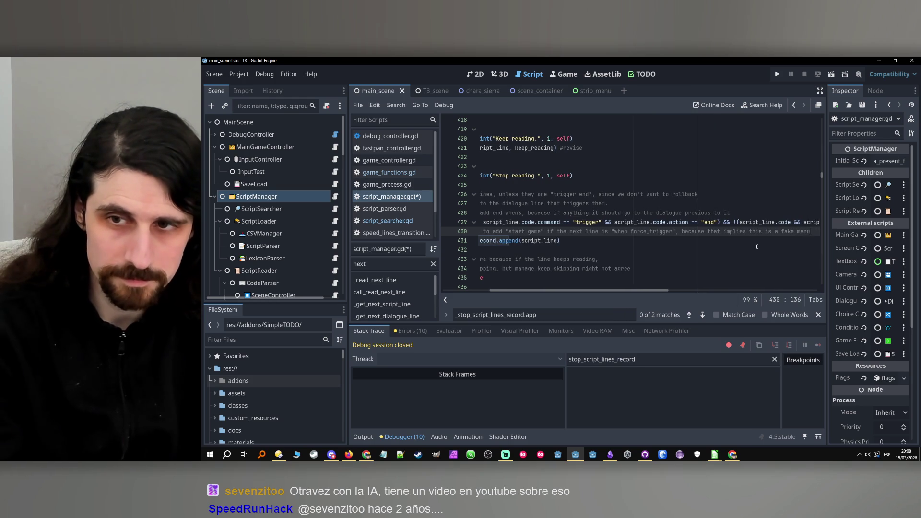
{"action": "key", "text": "BackSpace"}
{"action": "type", "text": ", so the "}
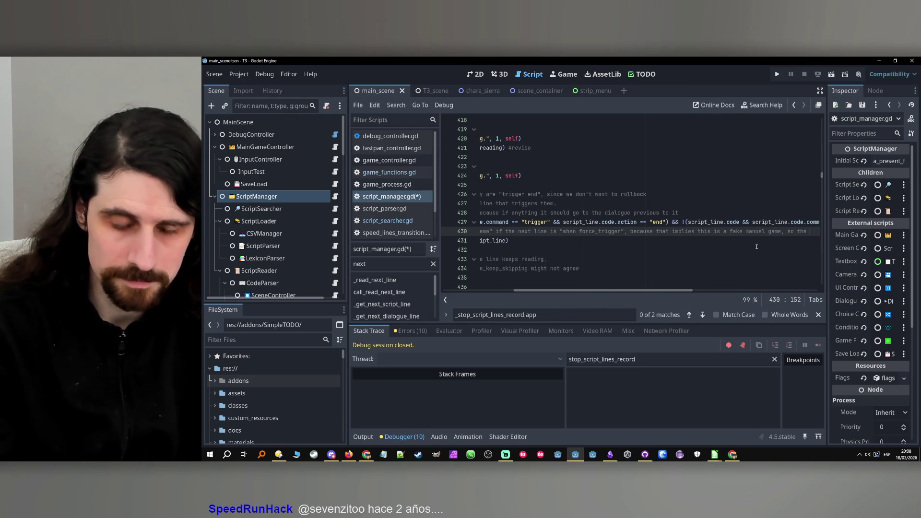
{"action": "type", "text": "\"game "}
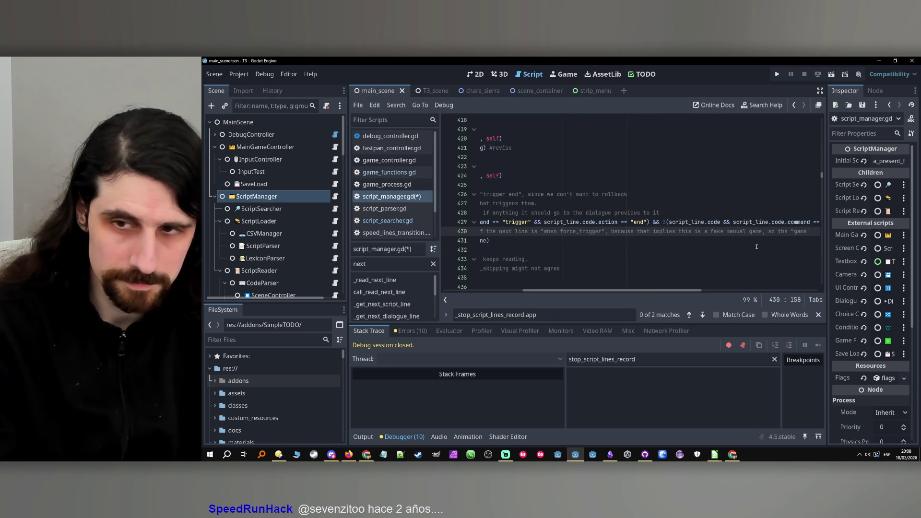
{"action": "type", "text": "start\" is nt"}
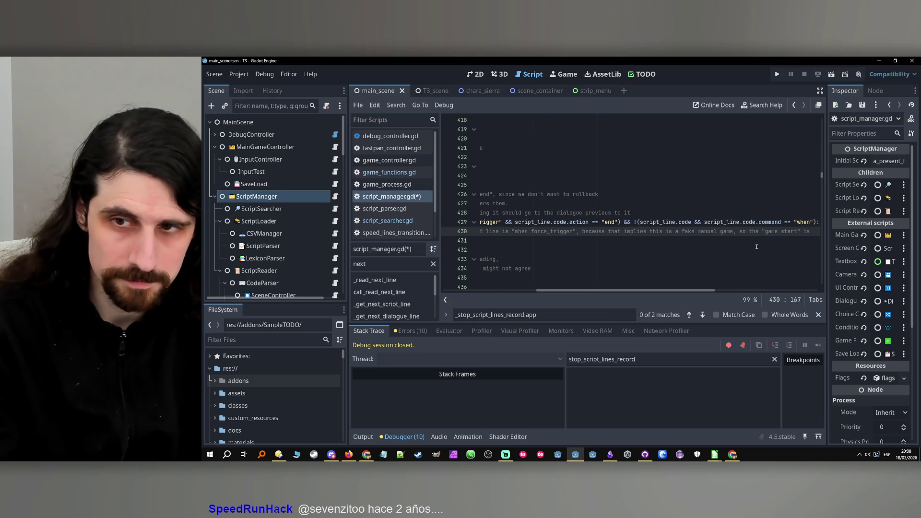
{"action": "key", "text": "BackSpace"}
{"action": "type", "text": "ot ac"}
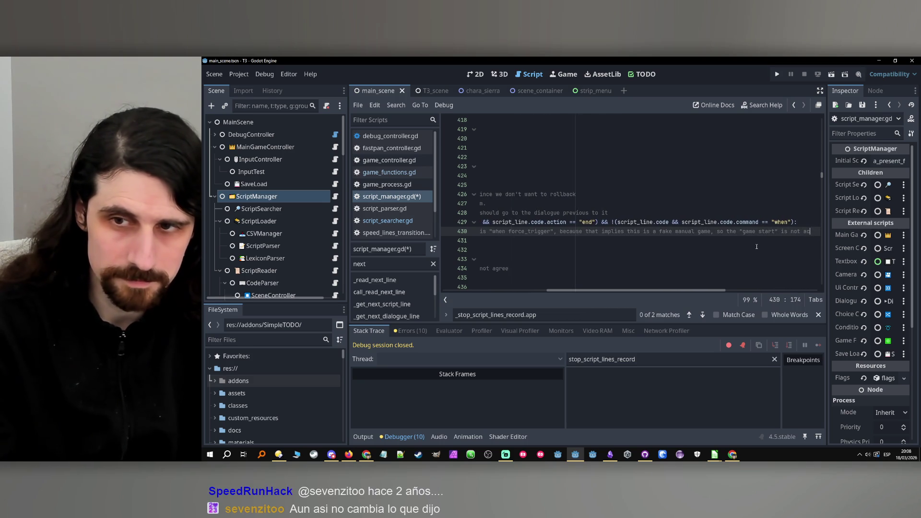
{"action": "type", "text": "tually a sto"}
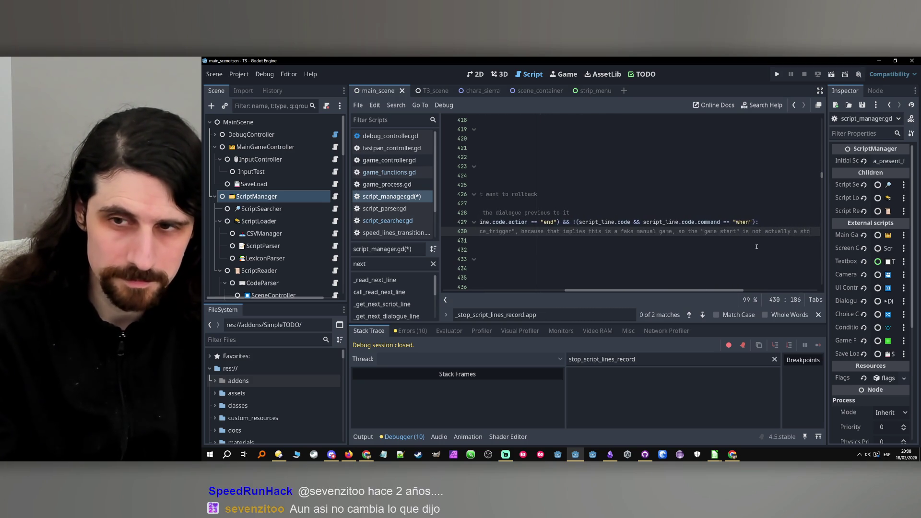
{"action": "type", "text": "p line"}
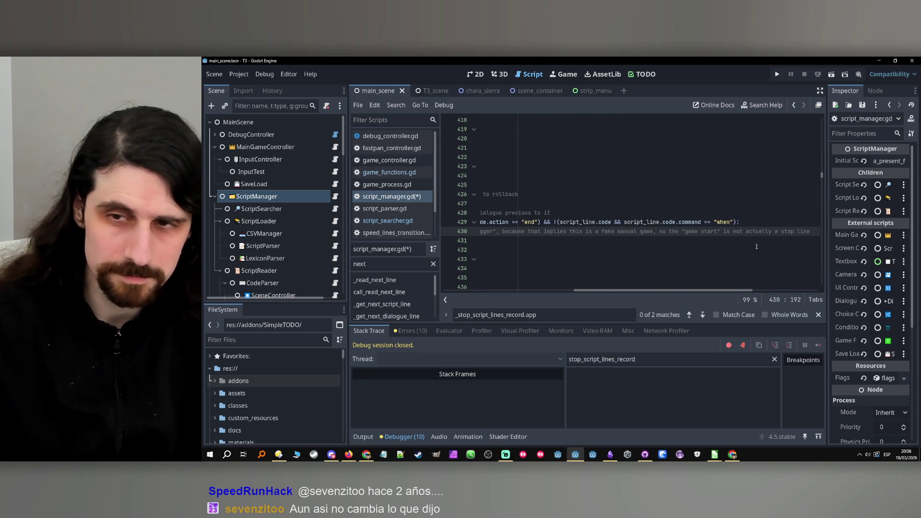
{"action": "scroll", "coordinate": [675, 291], "scroll_direction": "left", "scroll_amount": 5}
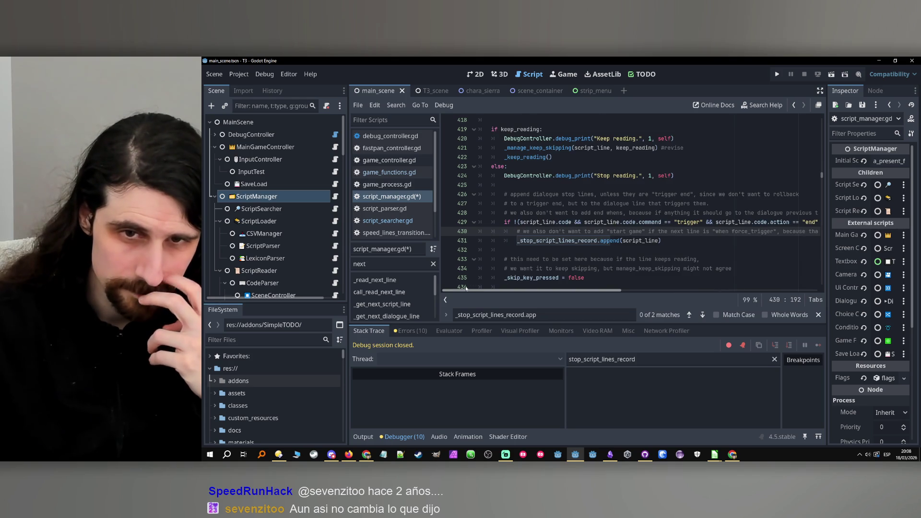
{"action": "scroll", "coordinate": [705, 291], "scroll_direction": "right", "scroll_amount": 5}
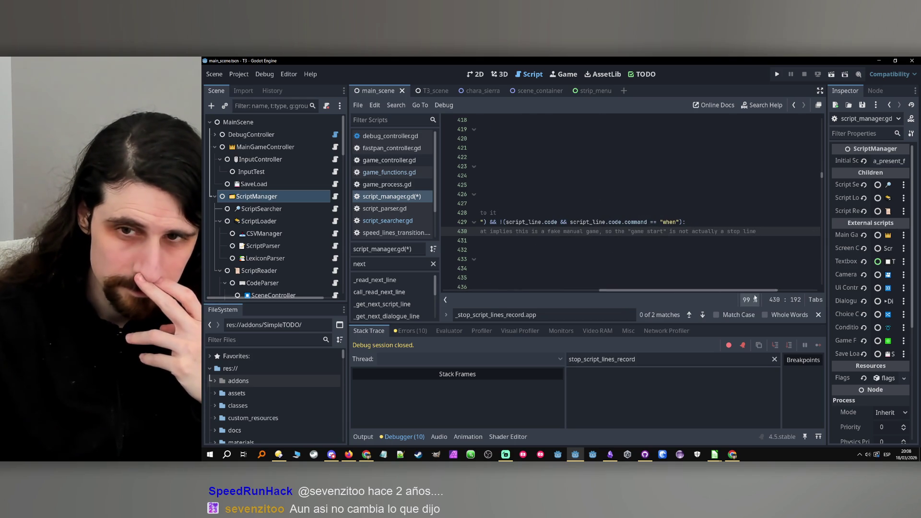
Reword the ending to say the previous stop line shouldn't be the "game start"
{"action": "left_click", "coordinate": [656, 223], "text": "shift"}
{"action": "left_click", "coordinate": [625, 232], "text": "shift"}
{"action": "type", "text": "p"}
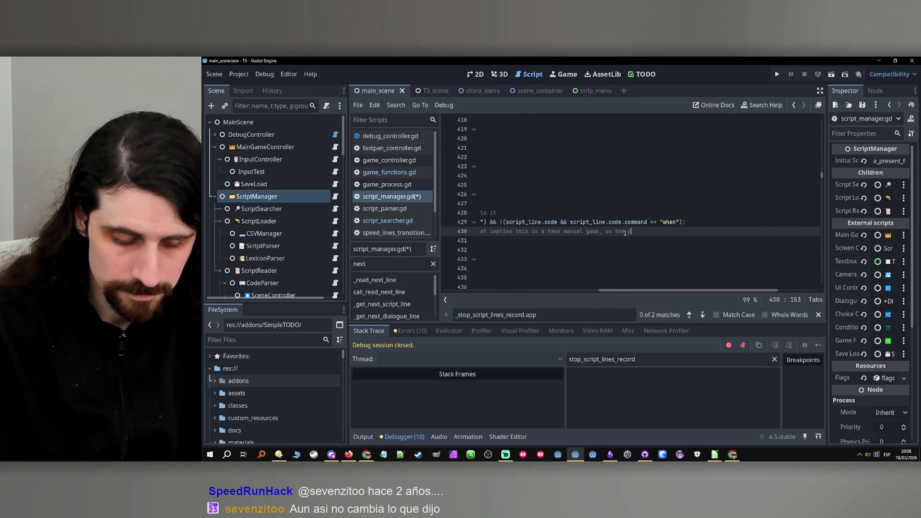
{"action": "type", "text": "revious st"}
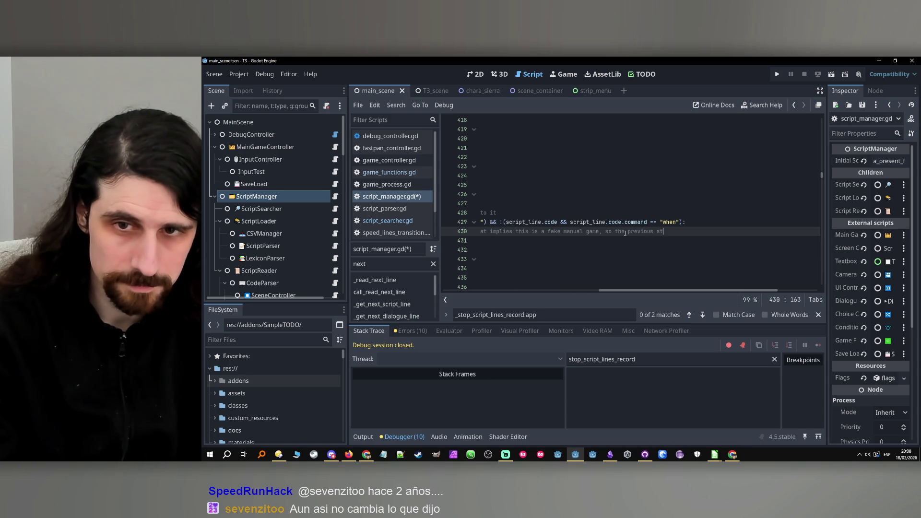
{"action": "type", "text": "op line"}
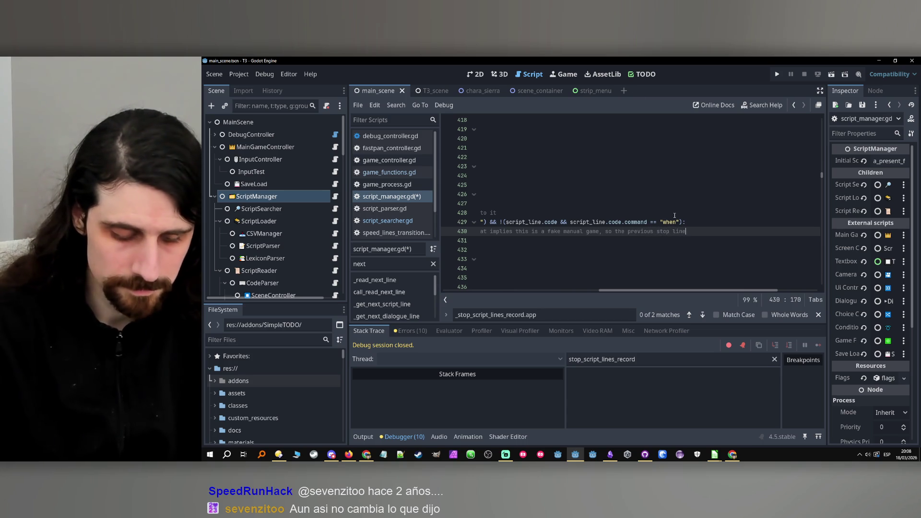
{"action": "type", "text": " s"}
{"action": "key", "text": "BackSpace"}
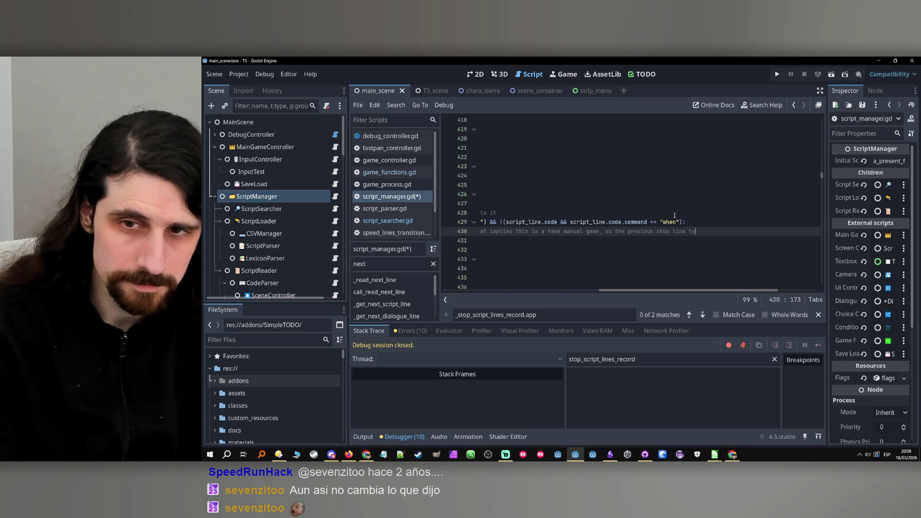
{"action": "type", "text": "to what co"}
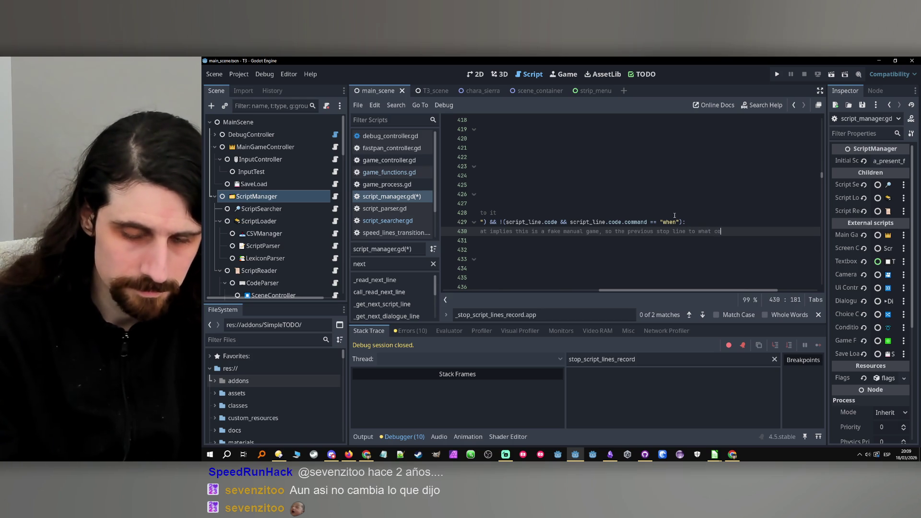
{"action": "type", "text": "mes next shou"}
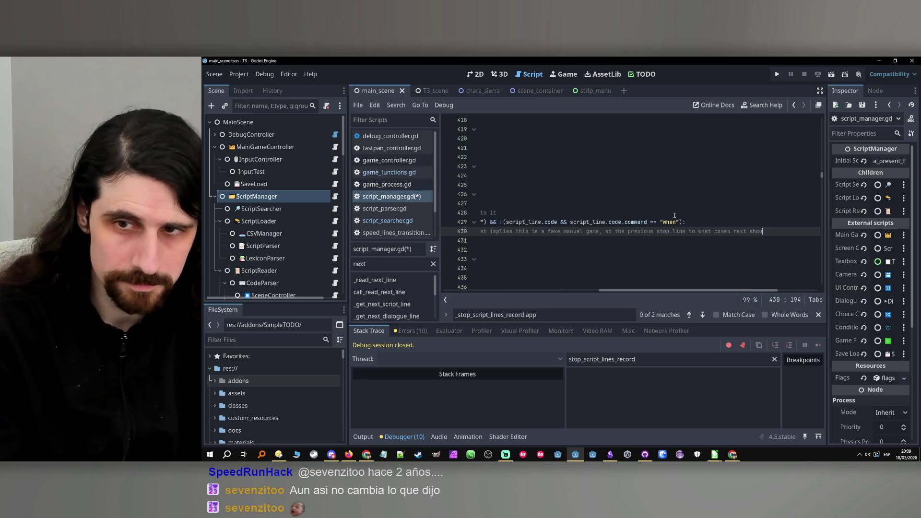
{"action": "type", "text": "ldn't be "}
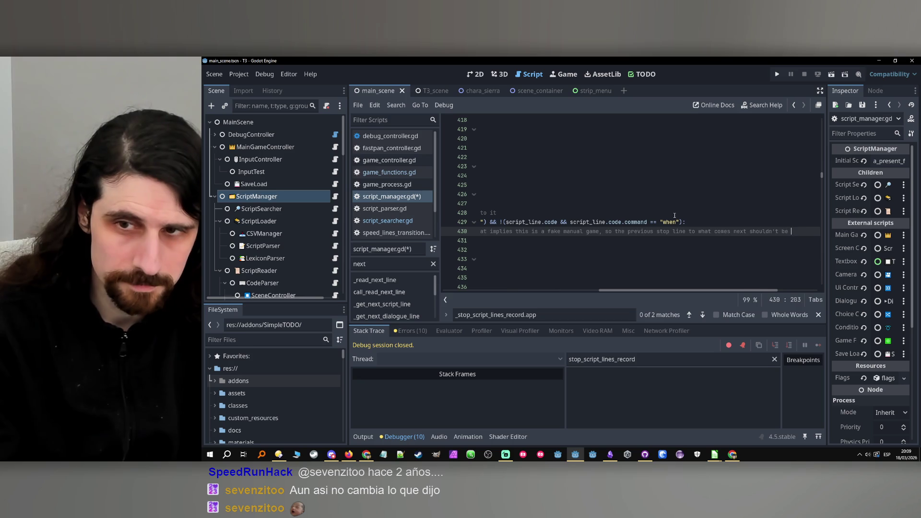
{"action": "type", "text": "the \"game start\""}
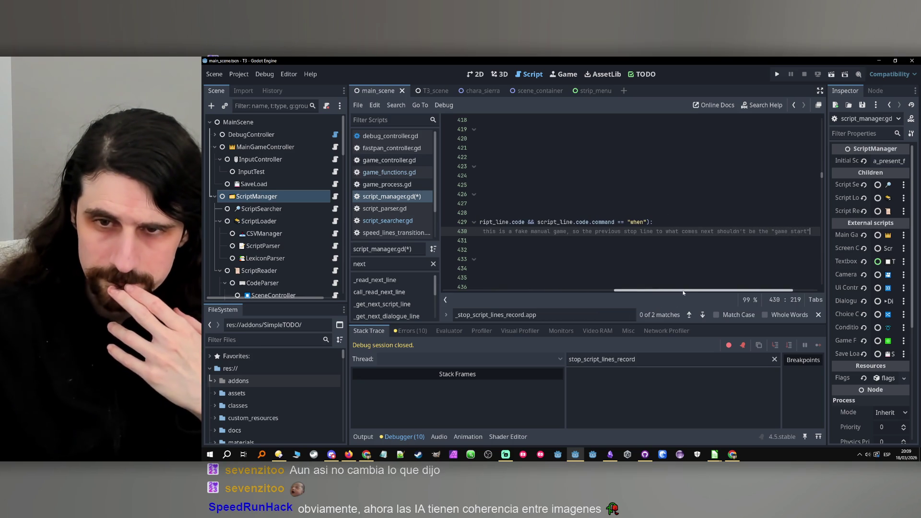
{"action": "left_click_drag", "start_coordinate": [684, 290], "coordinate": [511, 291]}
{"action": "left_click", "coordinate": [518, 242]}
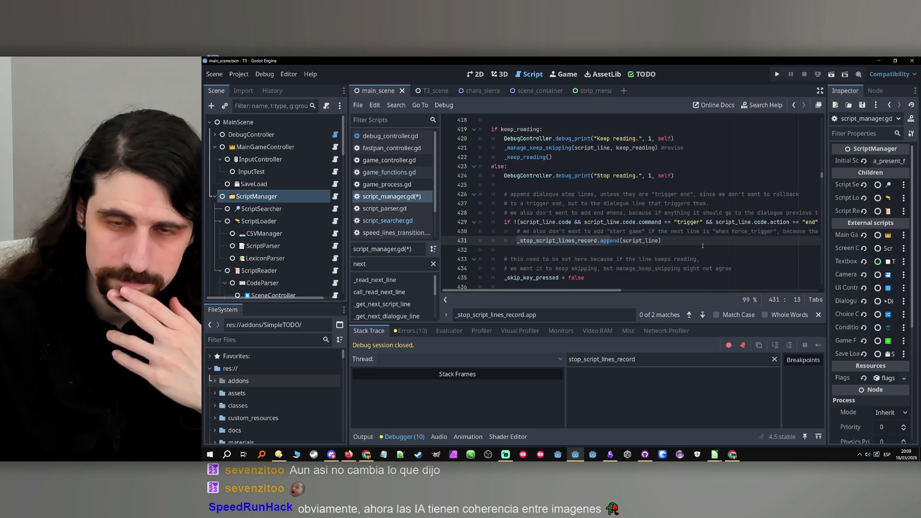
Insert a new line above the stop-lines append and begin it with 'if'
{"action": "key", "text": "Return"}
{"action": "key", "text": "Up"}
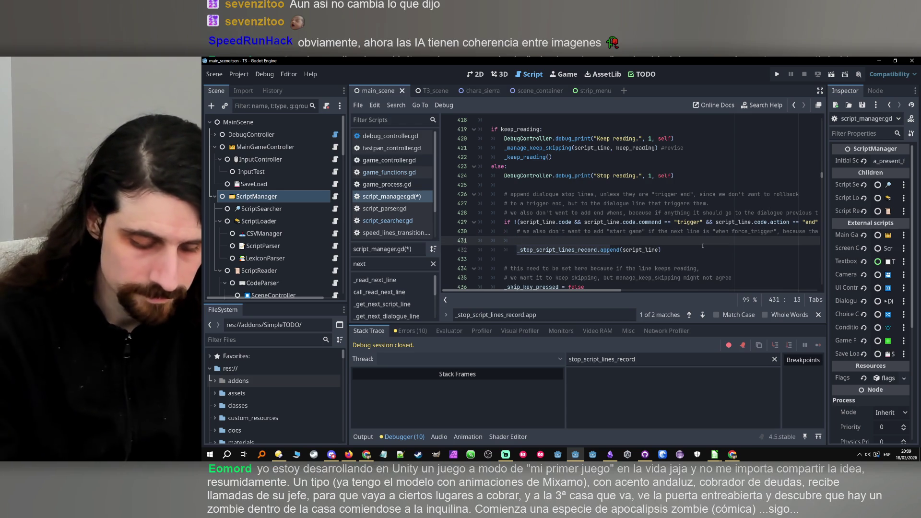
{"action": "type", "text": "if"}
{"action": "double_click", "coordinate": [633, 250]}
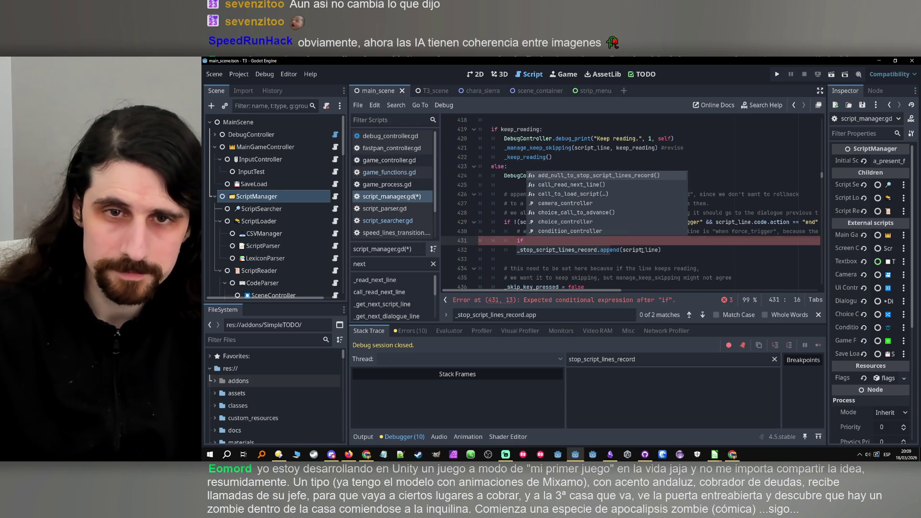
{"action": "scroll", "coordinate": [554, 241], "scroll_direction": "up", "scroll_amount": 1}
{"action": "scroll", "coordinate": [554, 242], "scroll_direction": "down", "scroll_amount": 1}
{"action": "left_click", "coordinate": [554, 241]}
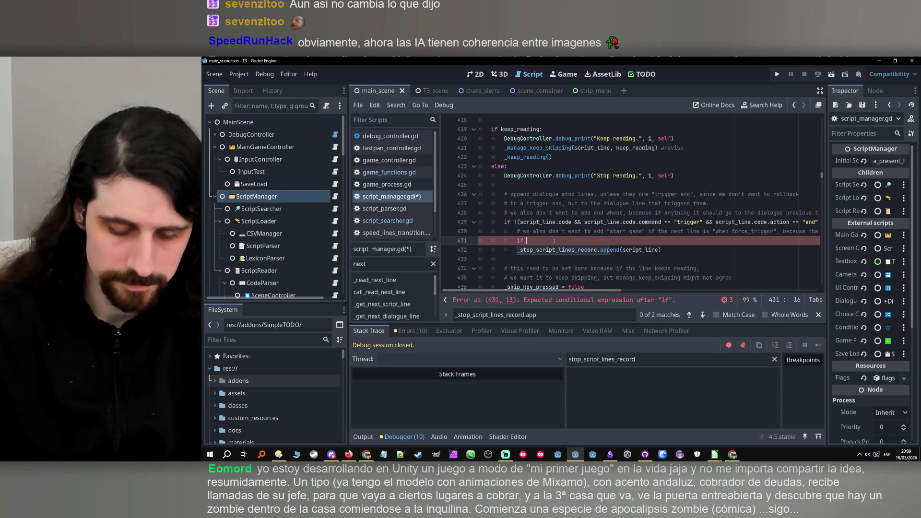
Complete the condition as '_script_lines[_script_lines_index + 1].command' with autocomplete
{"action": "type", "text": "script_lines"}
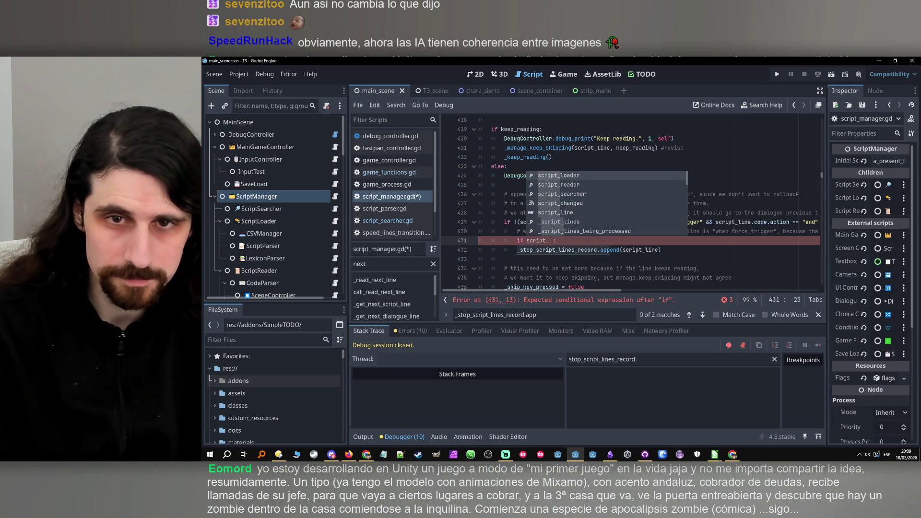
{"action": "key", "text": "Return"}
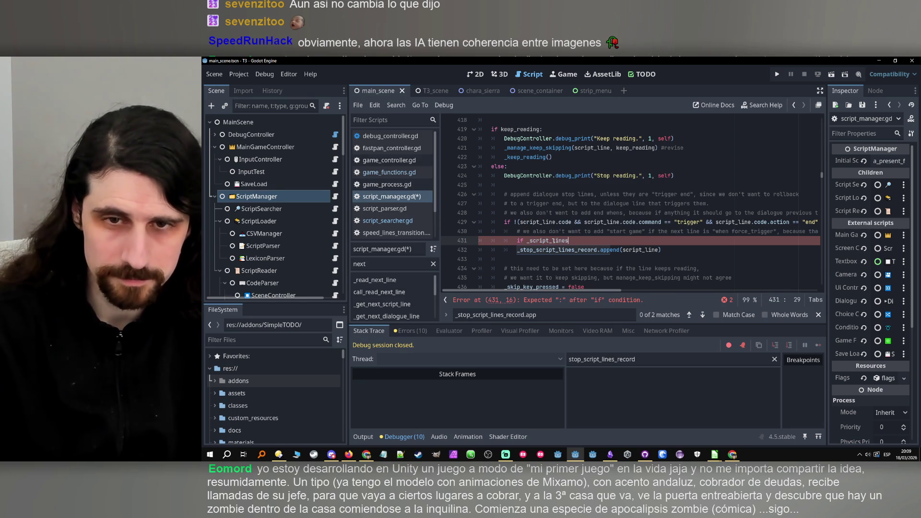
{"action": "type", "text": "["}
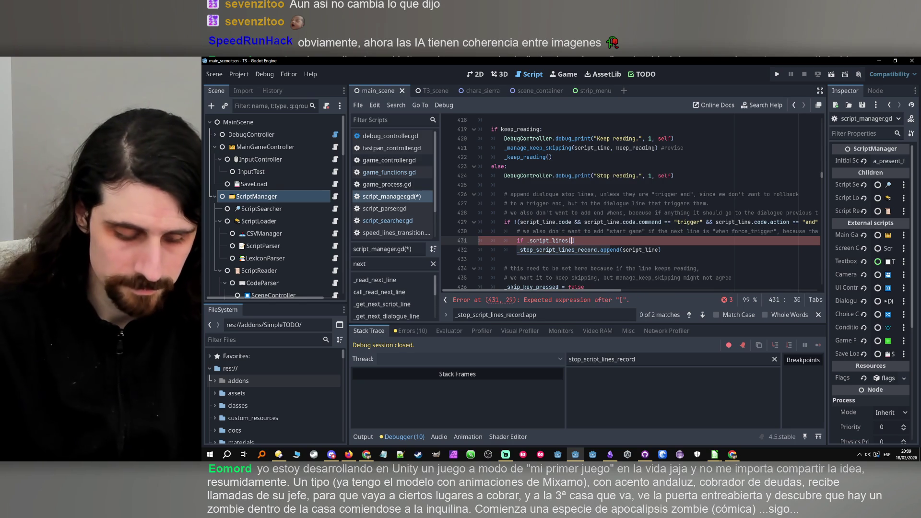
{"action": "type", "text": "script"}
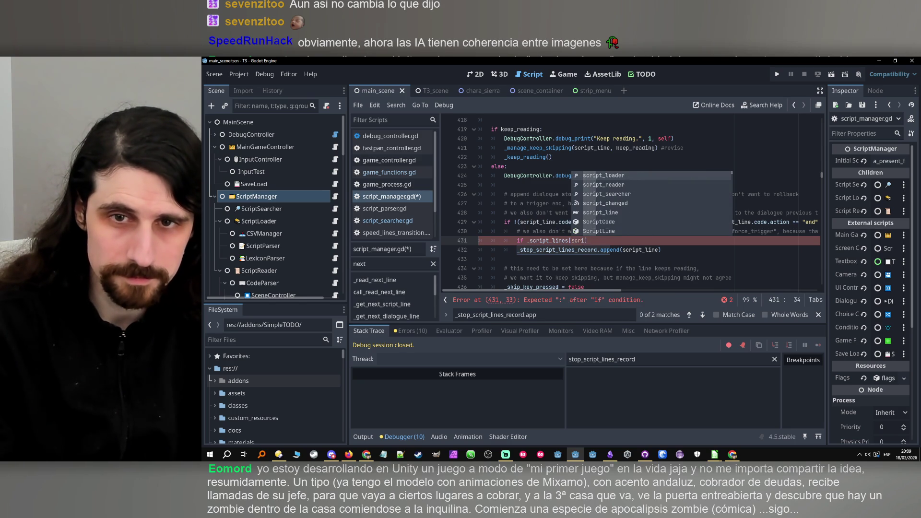
{"action": "type", "text": "_line"}
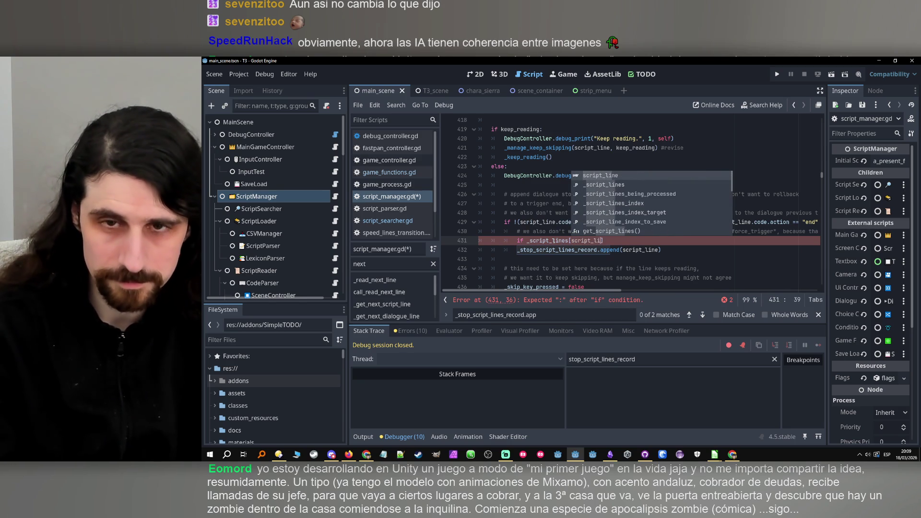
{"action": "type", "text": "_inde"}
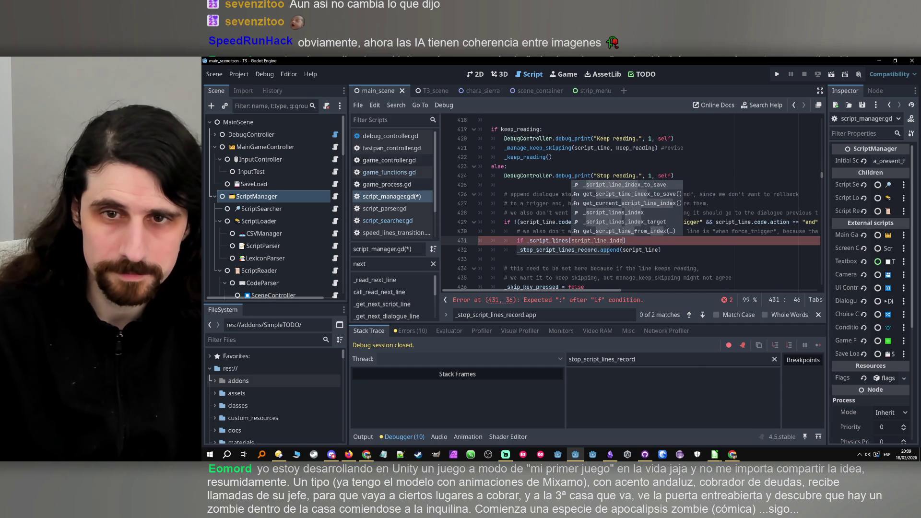
{"action": "key", "text": "Down"}
{"action": "key", "text": "Down"}
{"action": "key", "text": "Down"}
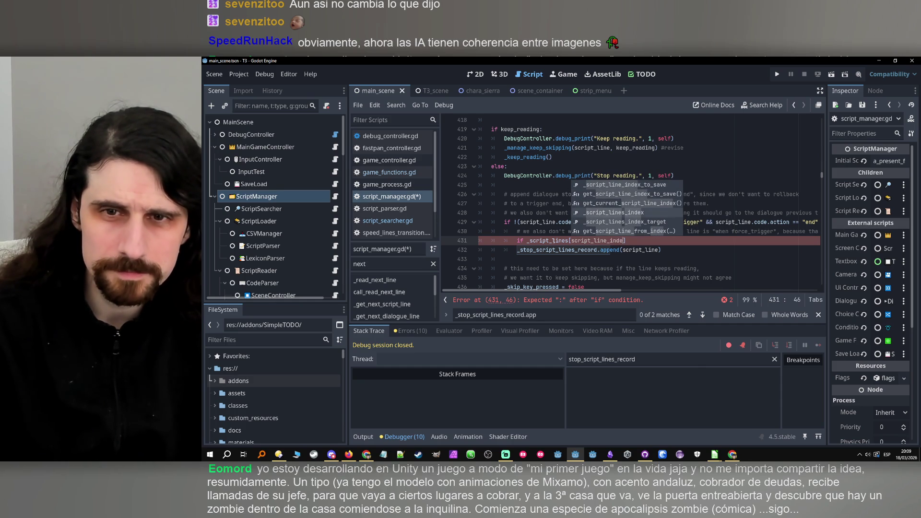
{"action": "key", "text": "Return"}
{"action": "type", "text": "+ 1]"}
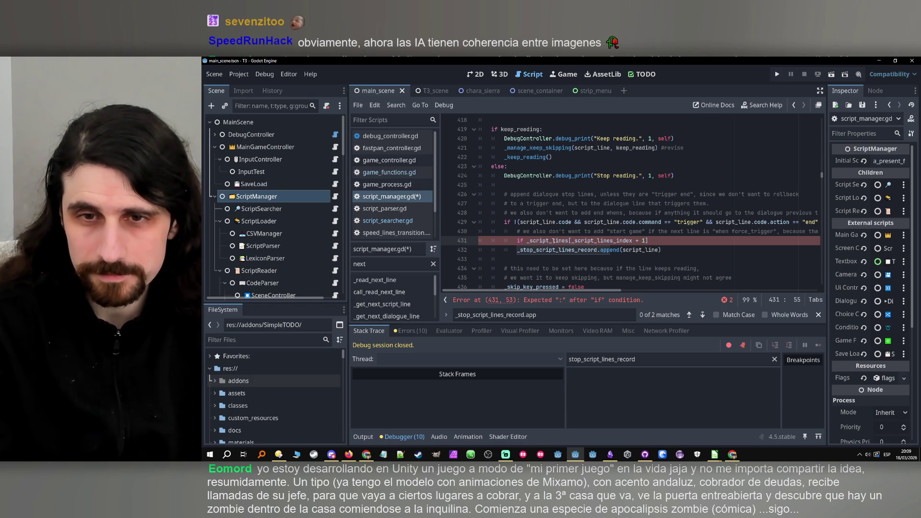
{"action": "type", "text": " ."}
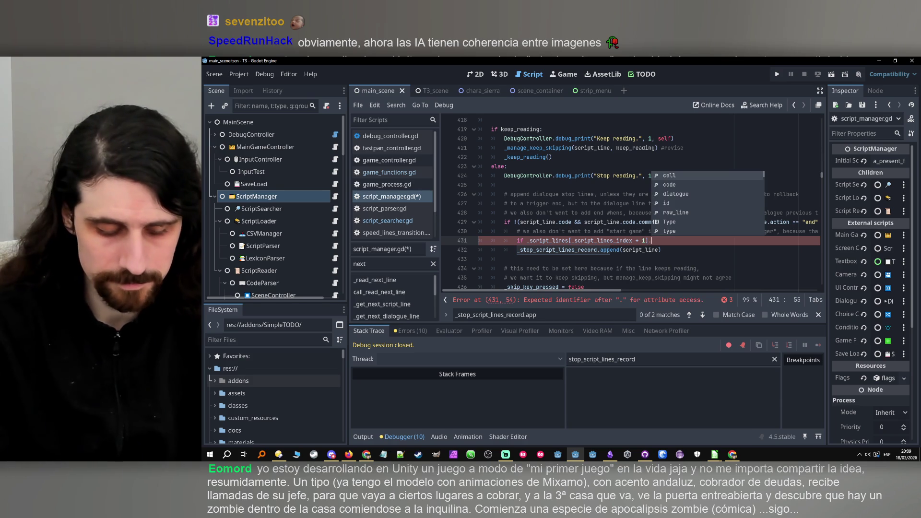
{"action": "type", "text": "command"}
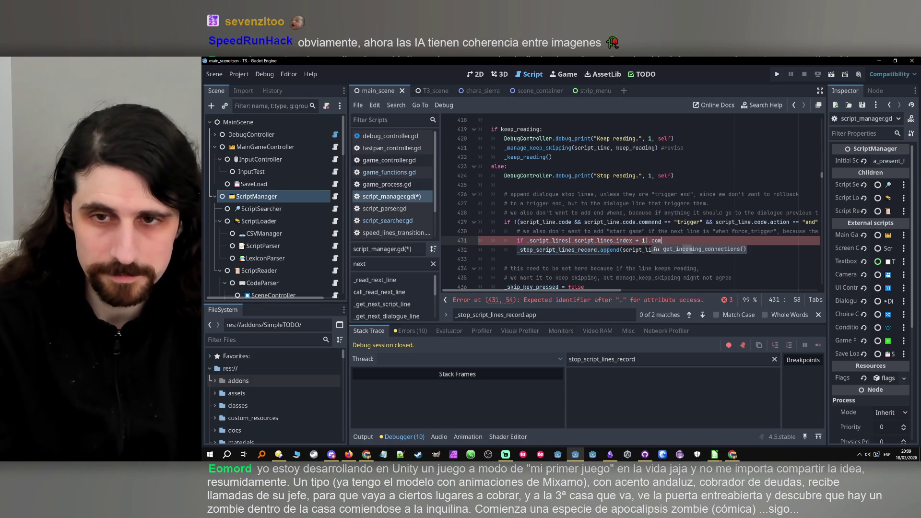
{"action": "mouse_move", "coordinate": [712, 451]}
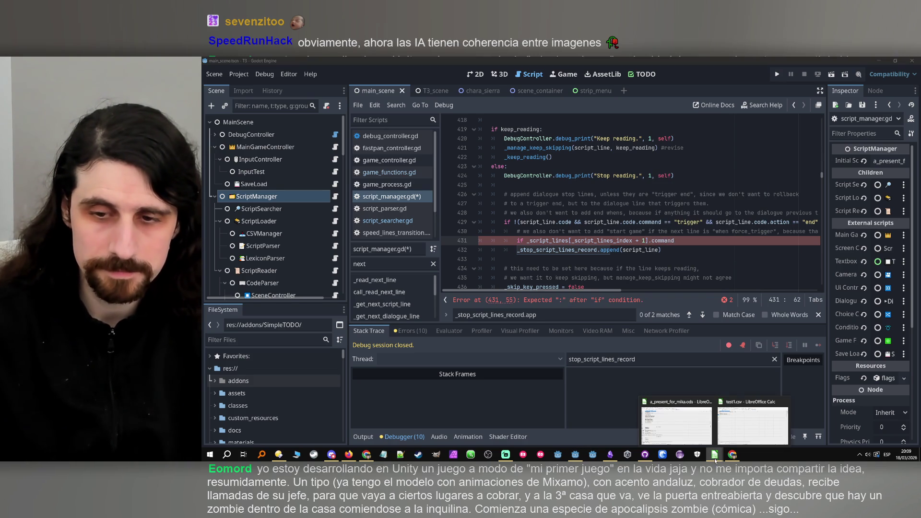
{"action": "mouse_move", "coordinate": [659, 439]}
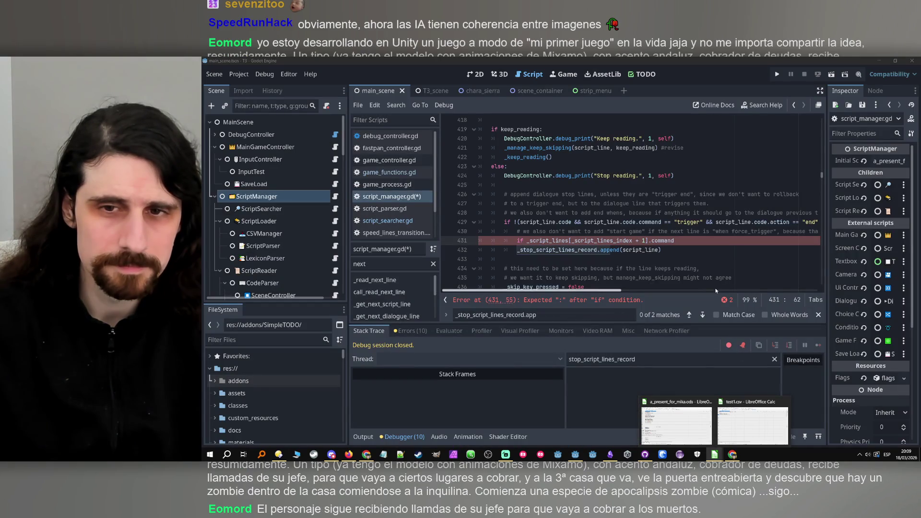
{"action": "left_click", "coordinate": [646, 241]}
Replace .command with .action == "force_trigger" and end the condition with a colon
{"action": "double_click", "coordinate": [662, 241]}
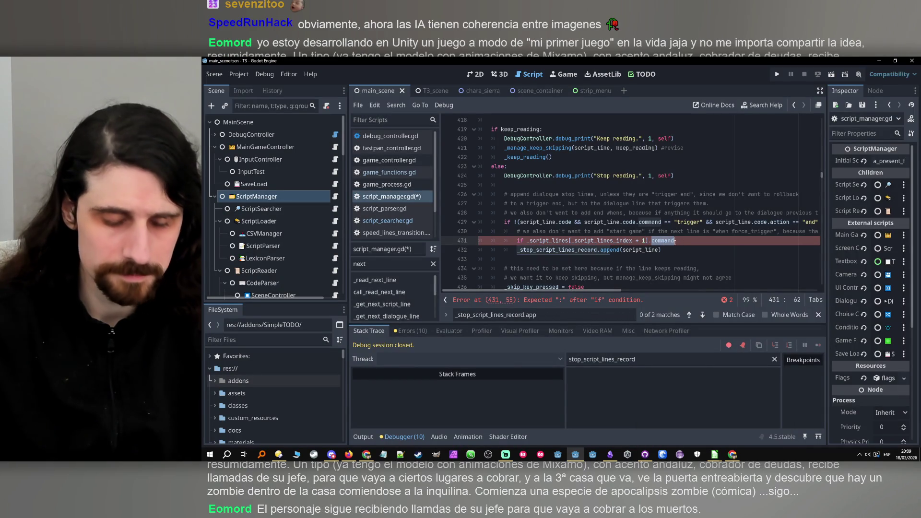
{"action": "type", "text": "action "}
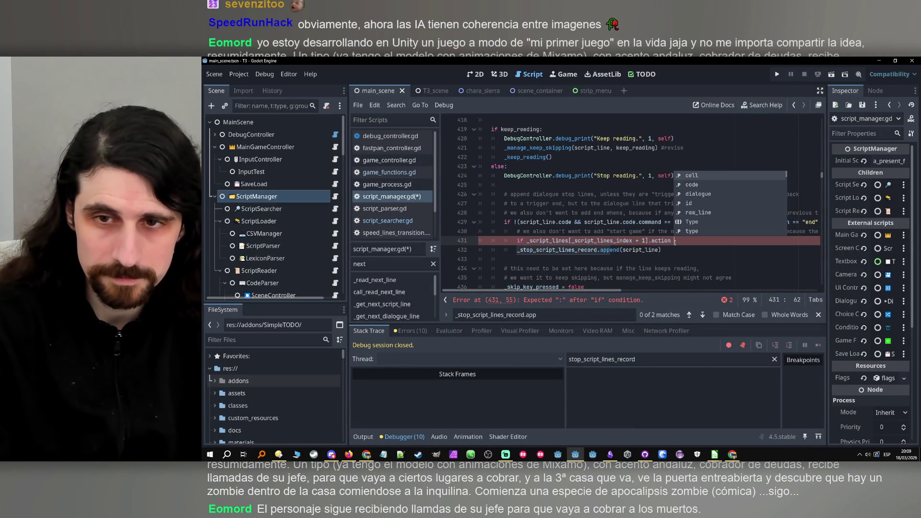
{"action": "type", "text": "="}
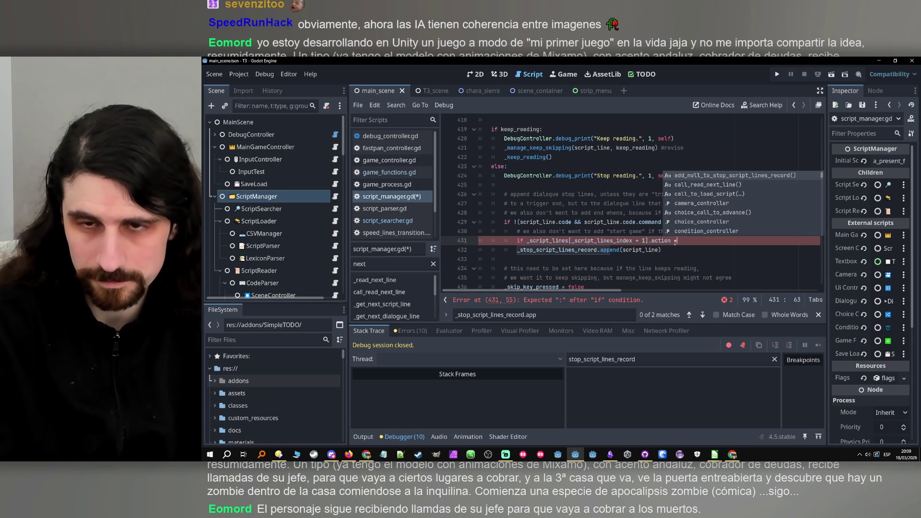
{"action": "type", "text": "= ·"}
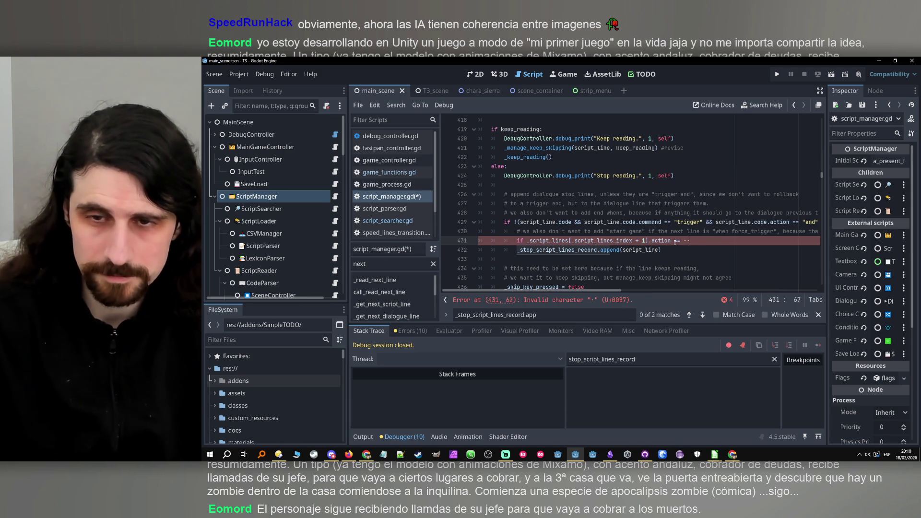
{"action": "key", "text": "BackSpace"}
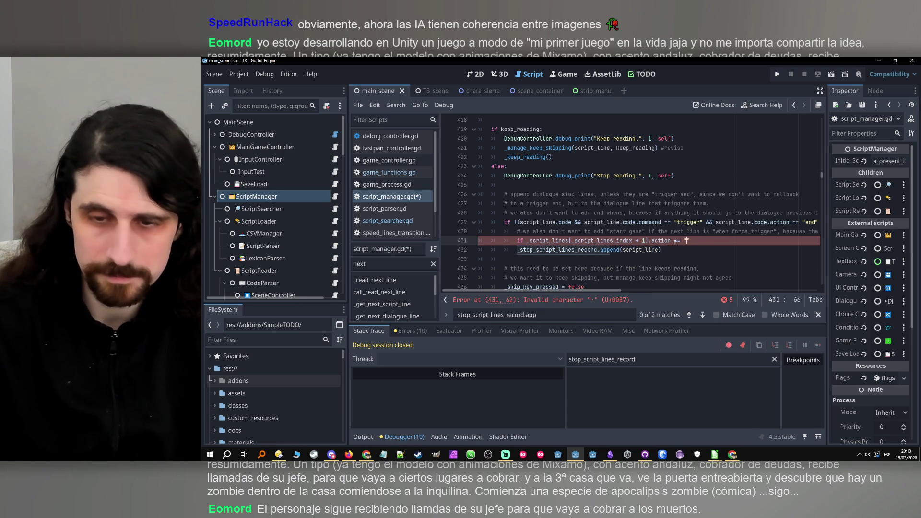
{"action": "type", "text": "\"force_"}
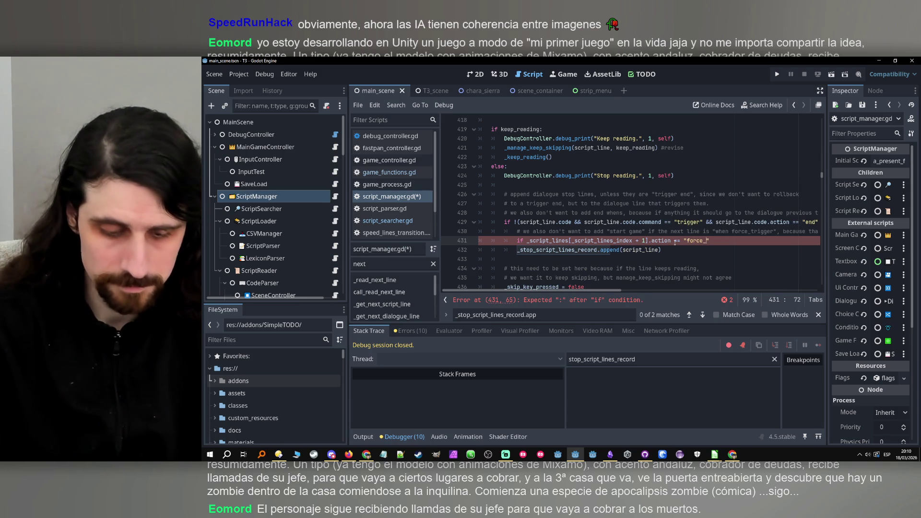
{"action": "type", "text": "trigger"}
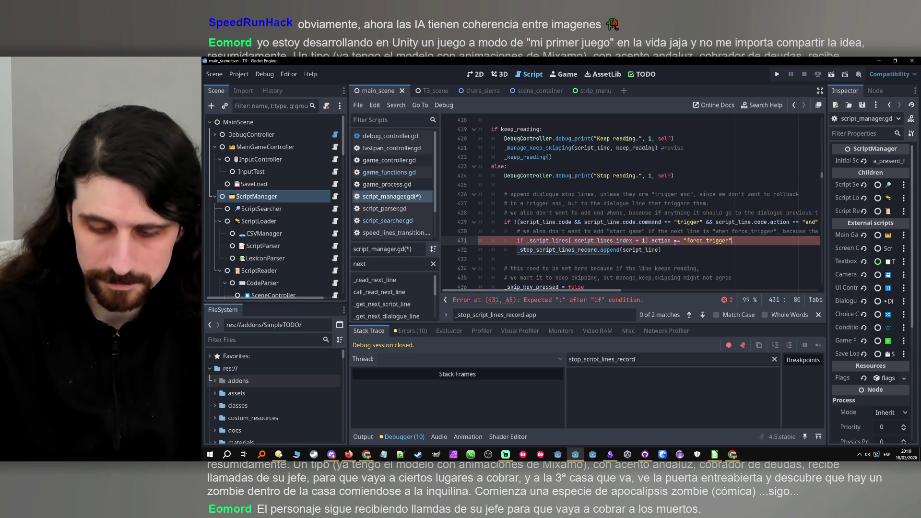
{"action": "type", "text": ":"}
{"action": "type", "text": "\""}
Negate the condition with '!' and indent the append line beneath it
{"action": "left_click", "coordinate": [520, 250]}
{"action": "left_click", "coordinate": [530, 241]}
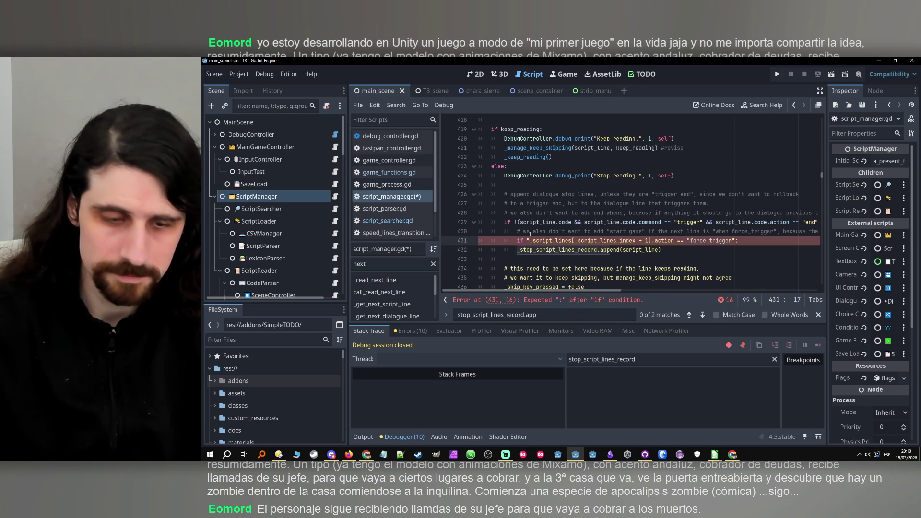
{"action": "key", "text": "BackSpace"}
{"action": "type", "text": "!"}
{"action": "left_click", "coordinate": [530, 250]}
{"action": "key", "text": "Tab"}
{"action": "left_click", "coordinate": [697, 241]}
{"action": "left_click", "coordinate": [698, 251]}
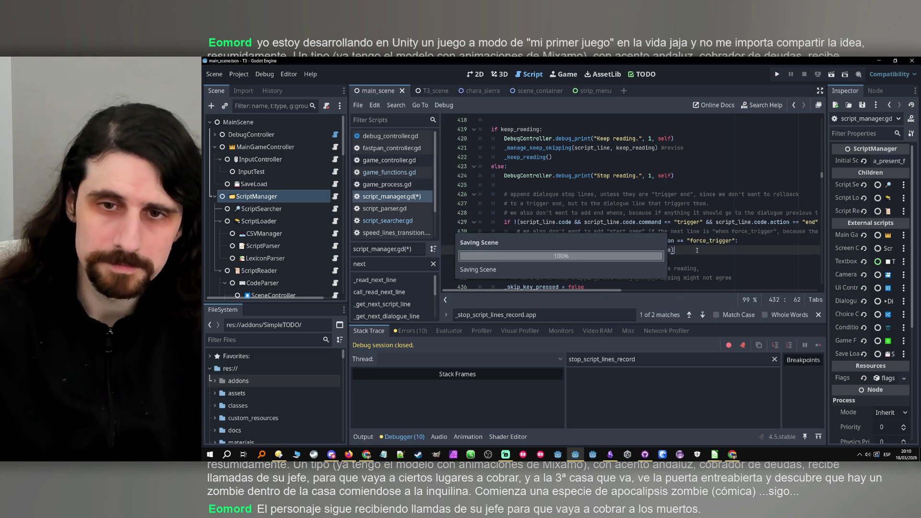
Save script_manager.gd and switch to another open application
{"action": "key", "text": "ctrl+s"}
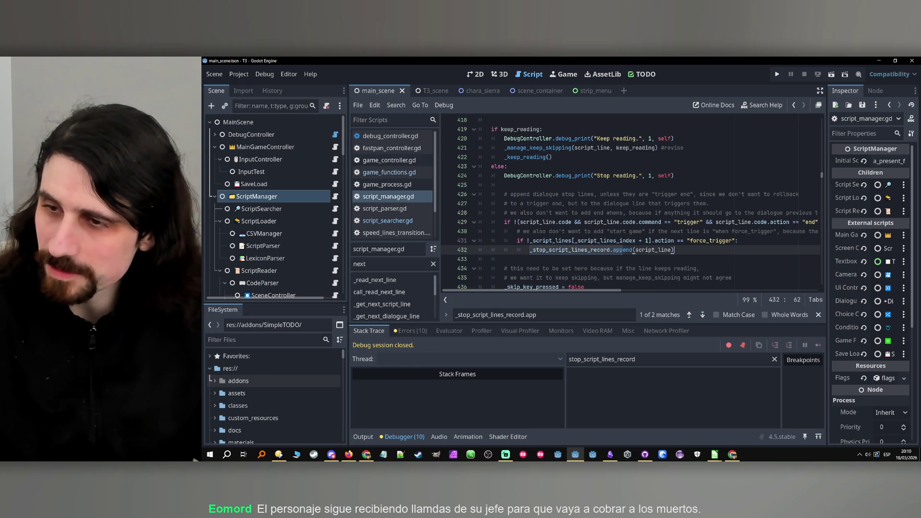
{"action": "key", "text": "alt+Tab"}
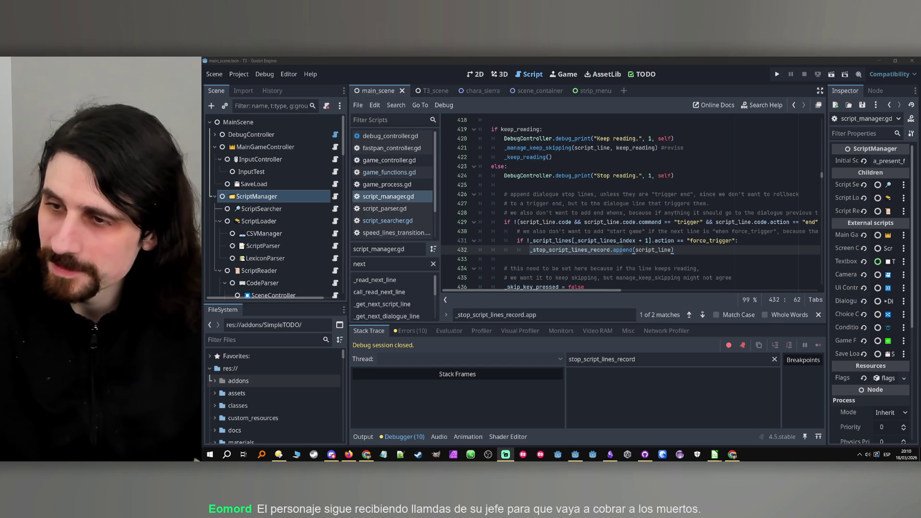
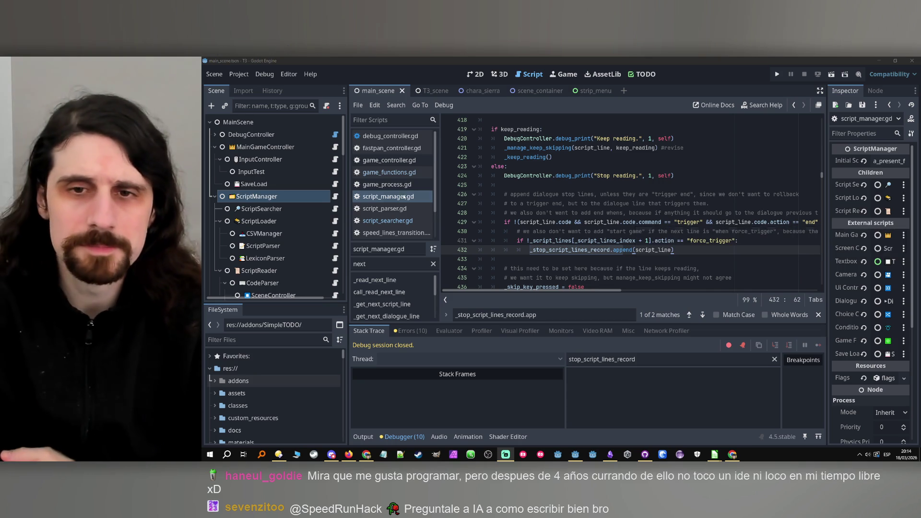
Test-run the project, then stop the crashed run
{"action": "double_click", "coordinate": [570, 250]}
{"action": "left_click", "coordinate": [701, 254]}
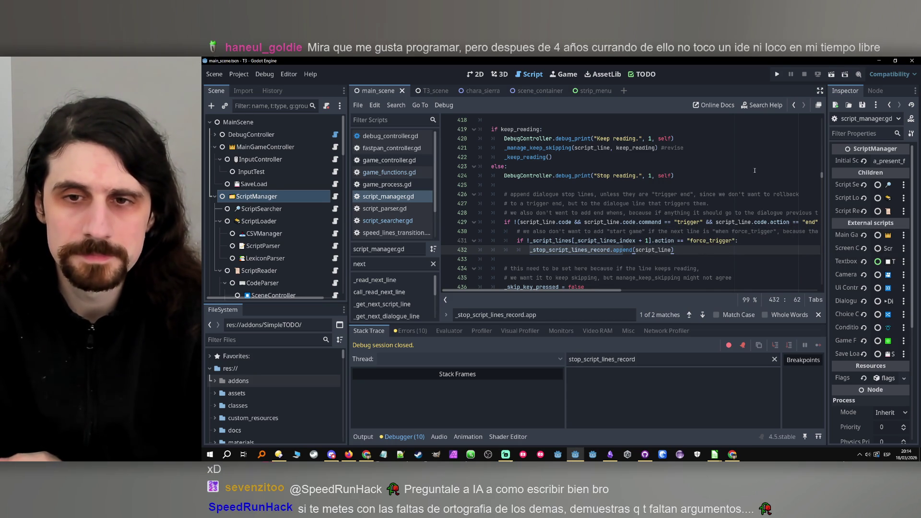
{"action": "left_click", "coordinate": [781, 75]}
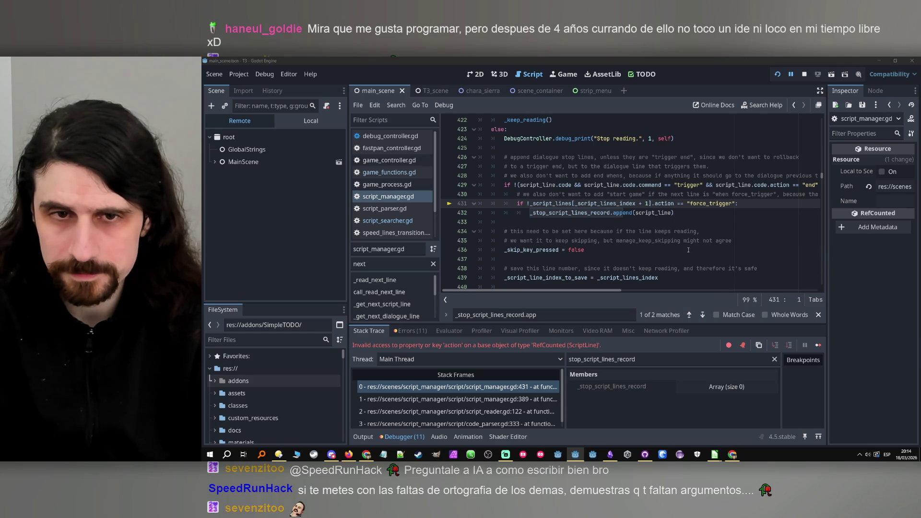
{"action": "scroll", "coordinate": [679, 229], "scroll_direction": "down", "scroll_amount": 1}
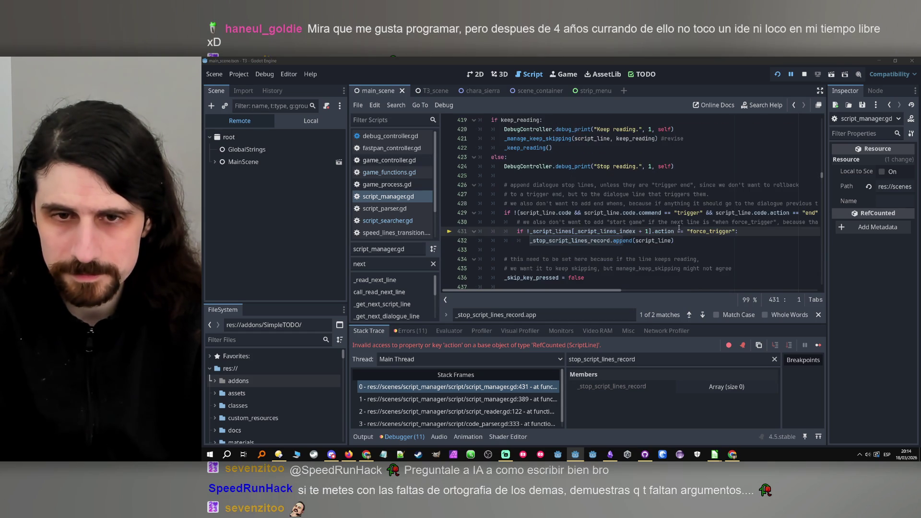
{"action": "left_click", "coordinate": [685, 241]}
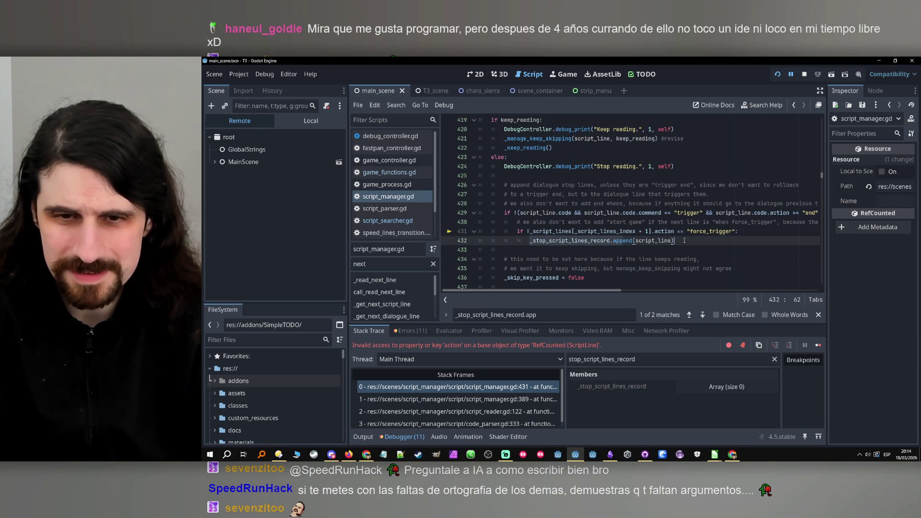
{"action": "left_click", "coordinate": [805, 73]}
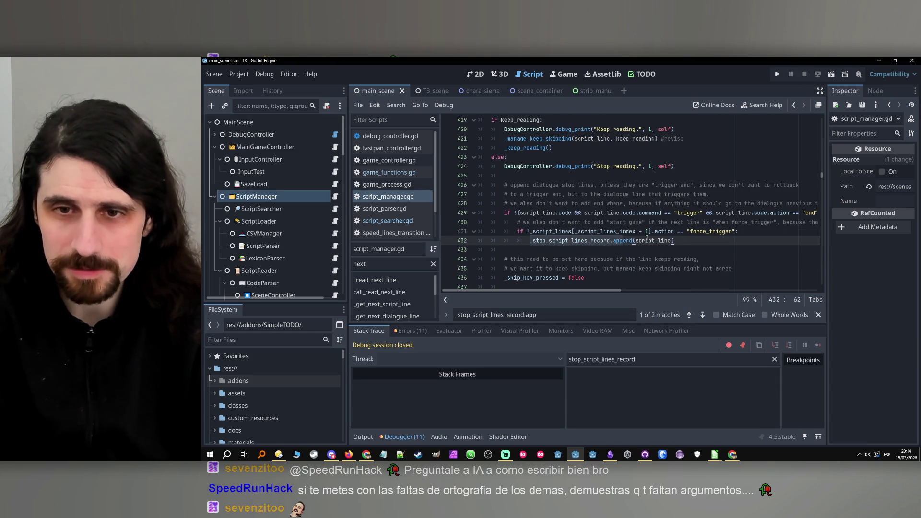
On line 431 of script_manager.gd, insert 'code.' so the check reads the next line's code.action
{"action": "left_click", "coordinate": [655, 231]}
{"action": "type", "text": "code."}
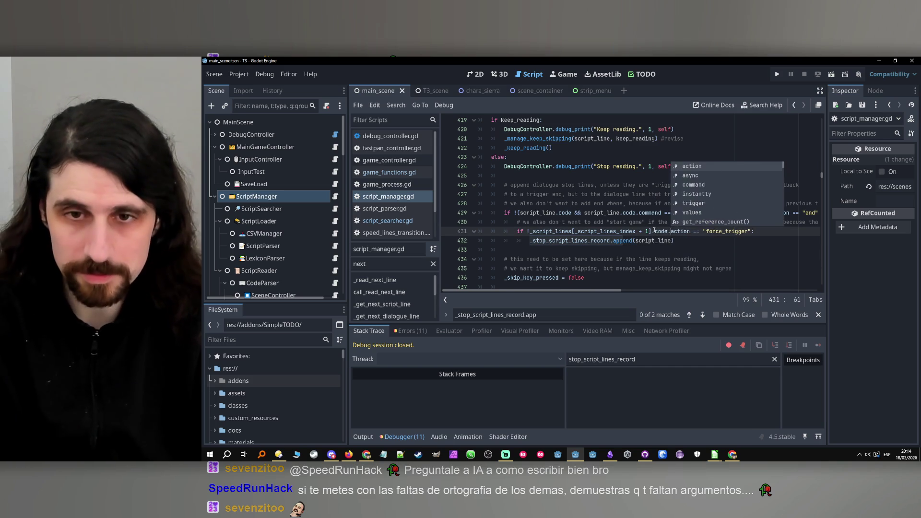
{"action": "key", "text": "Home"}
{"action": "key", "text": "Right"}
{"action": "key", "text": "Right"}
{"action": "key", "text": "Right"}
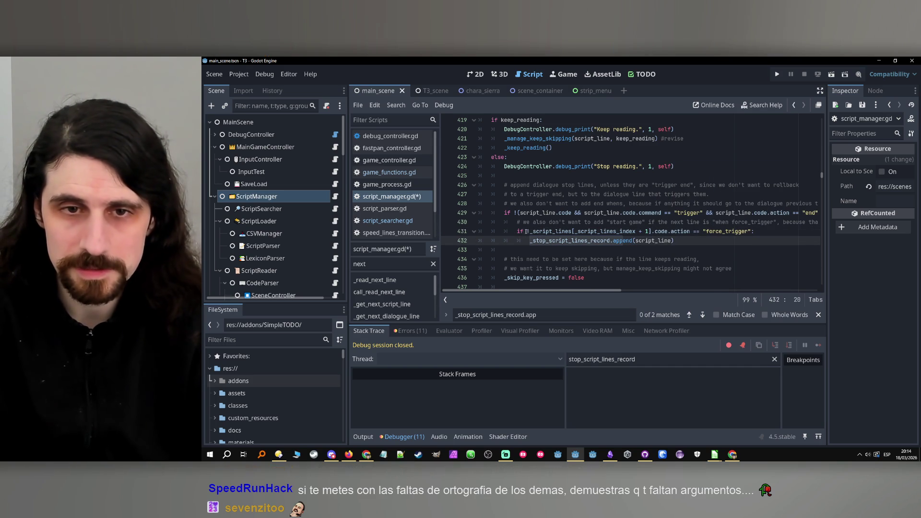
{"action": "left_click", "coordinate": [661, 232]}
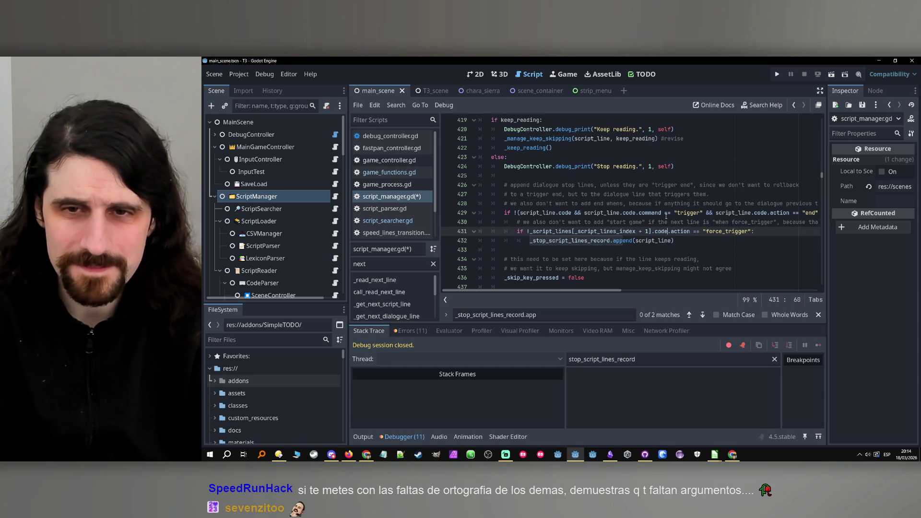
Prefix line 431's condition with '!script_line.code ||', save the script and run the project
{"action": "scroll", "coordinate": [637, 224], "scroll_direction": "up", "scroll_amount": 1}
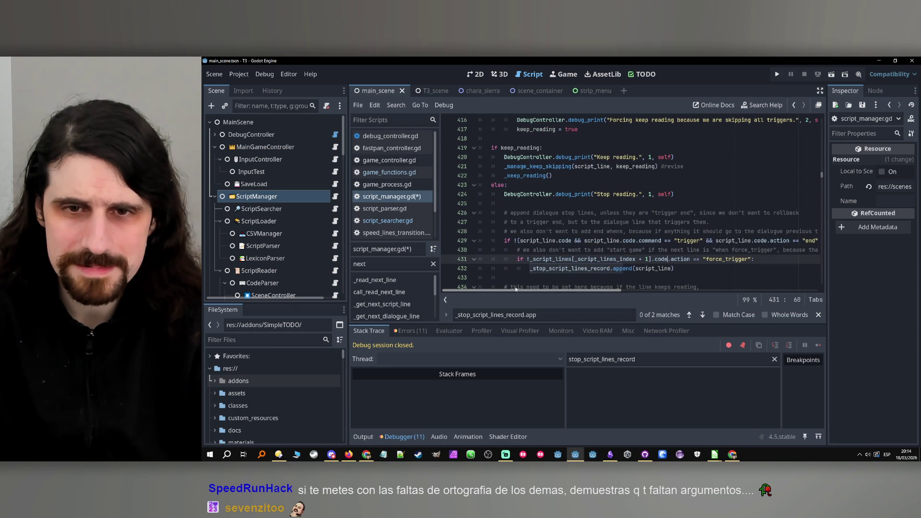
{"action": "left_click_drag", "start_coordinate": [572, 241], "coordinate": [521, 242]}
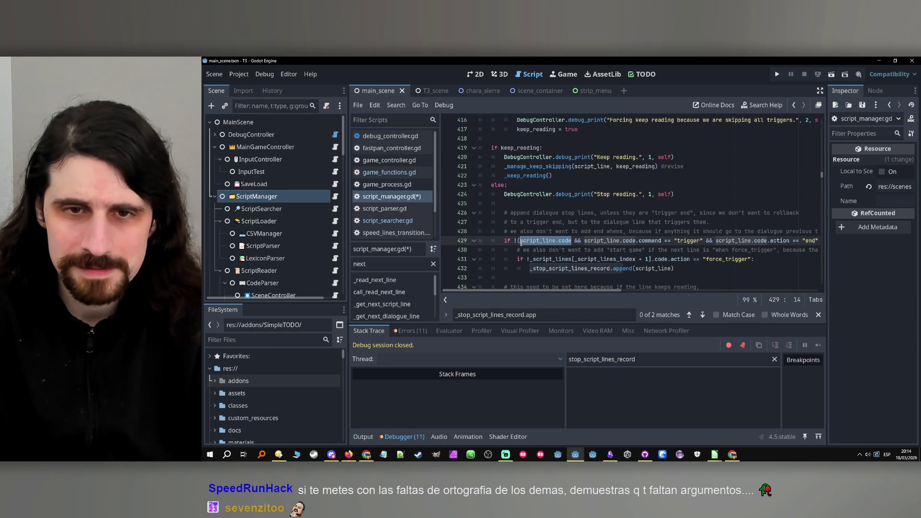
{"action": "left_click", "coordinate": [524, 259]}
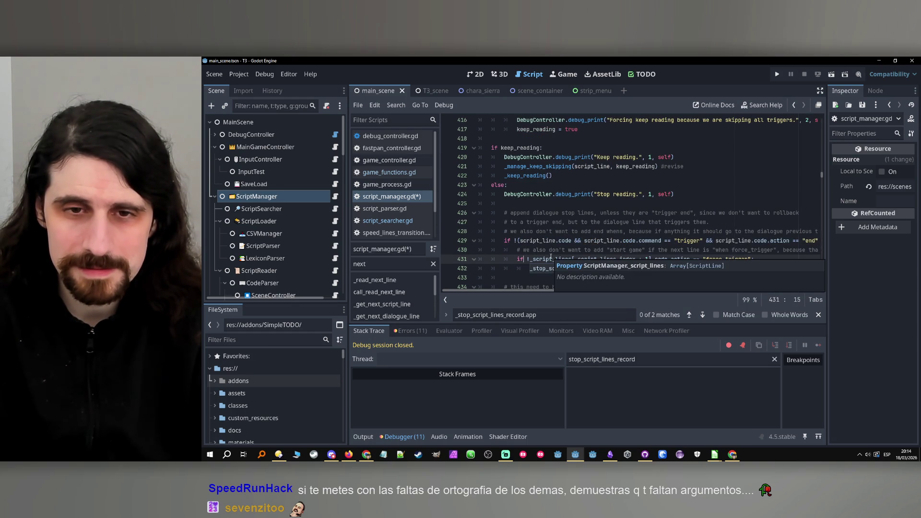
{"action": "type", "text": "!script_line.code "}
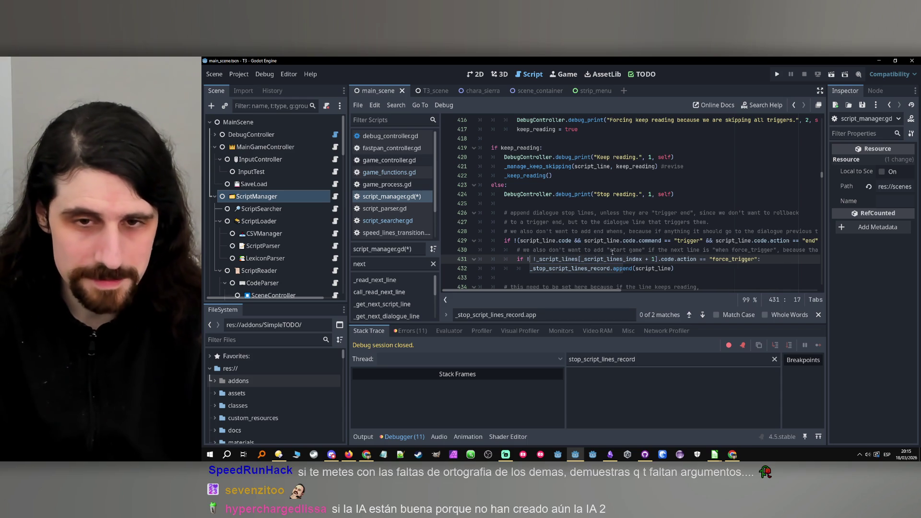
{"action": "type", "text": "||"}
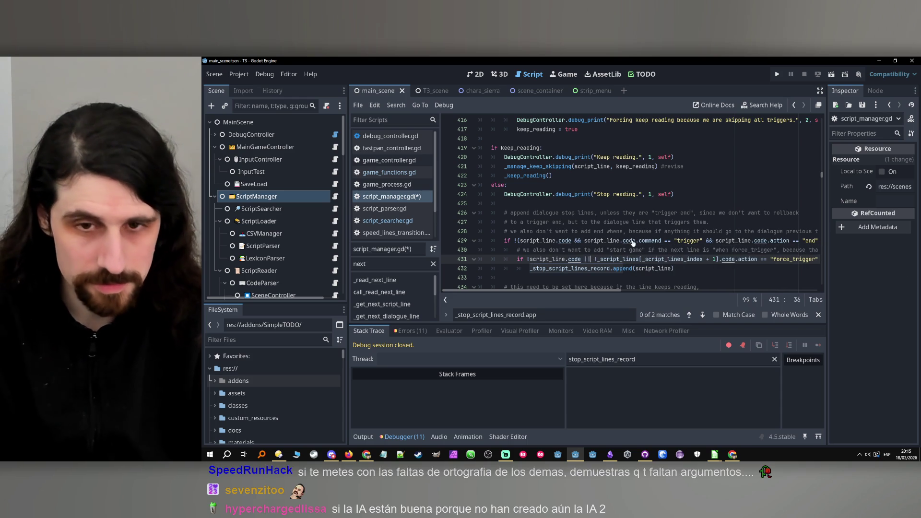
{"action": "left_click", "coordinate": [711, 272]}
{"action": "key", "text": "ctrl+s"}
{"action": "left_click", "coordinate": [776, 74]}
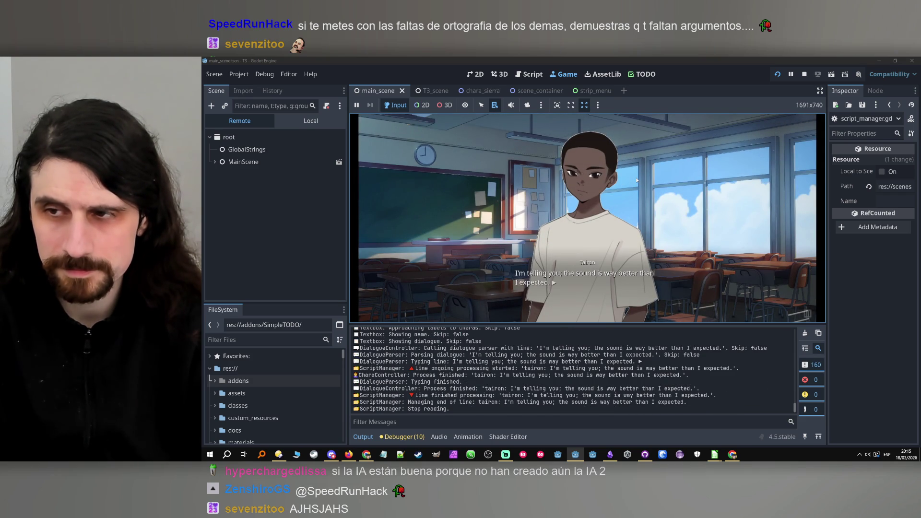
Advance the story dialogue past the classroom scene and Lore's lines to Victoria's Deal
{"action": "left_click", "coordinate": [637, 179]}
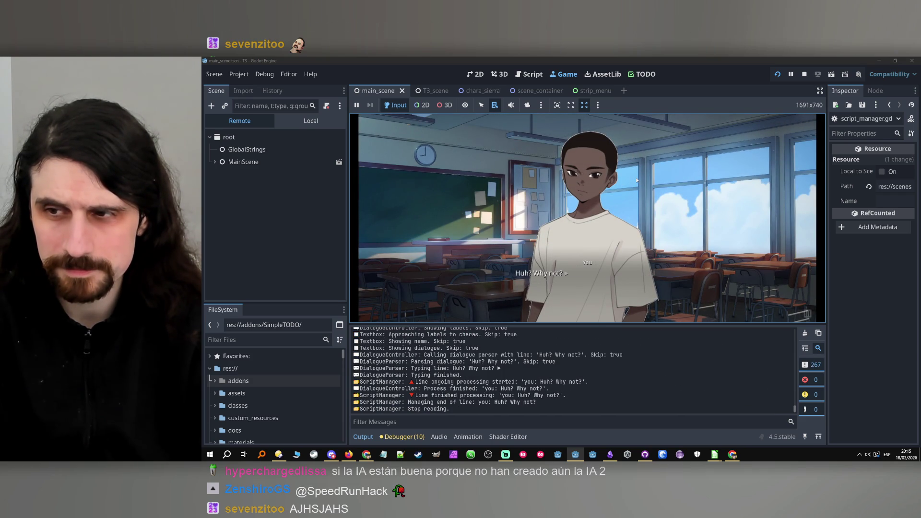
{"action": "left_click", "coordinate": [634, 186]}
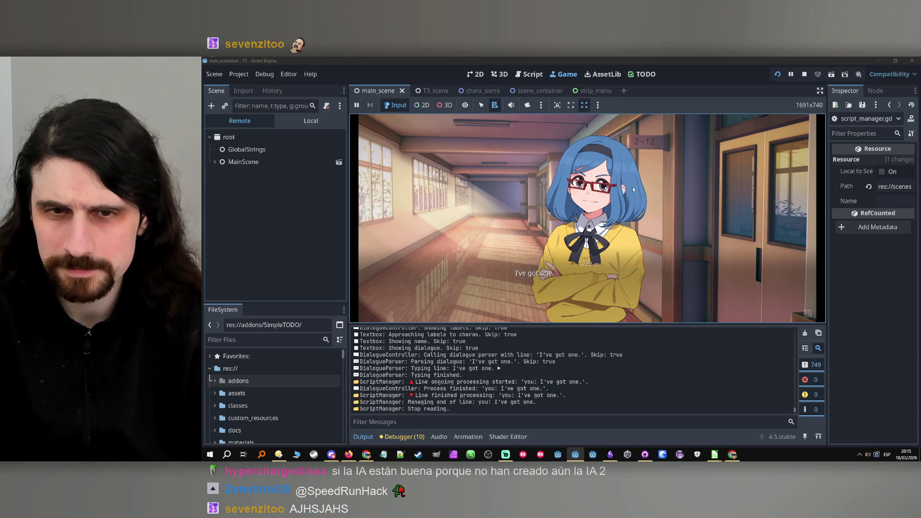
{"action": "left_click", "coordinate": [632, 189]}
{"action": "left_click", "coordinate": [633, 190]}
{"action": "left_click", "coordinate": [633, 189]}
{"action": "left_click", "coordinate": [632, 189]}
{"action": "left_click", "coordinate": [624, 197]}
{"action": "left_click", "coordinate": [600, 213]}
{"action": "left_click", "coordinate": [587, 223]}
{"action": "left_click", "coordinate": [588, 224]}
{"action": "left_click", "coordinate": [587, 224]}
{"action": "left_click", "coordinate": [587, 224]}
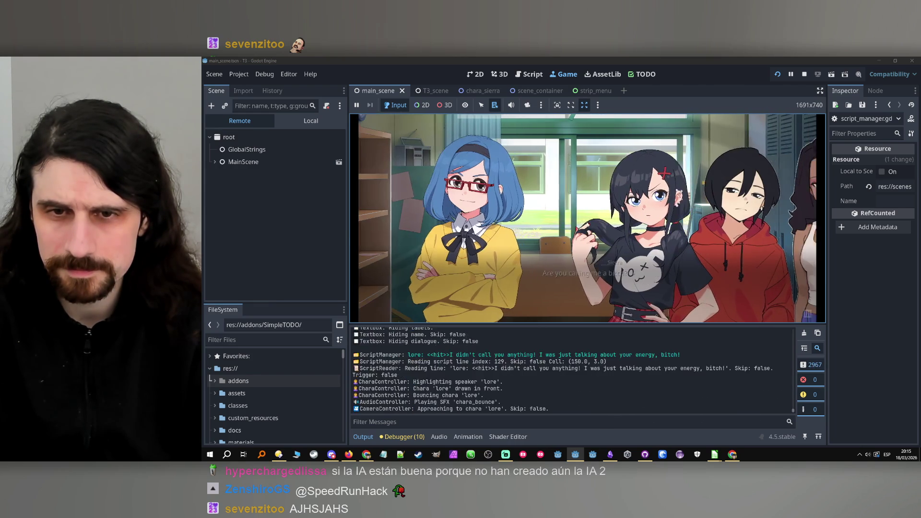
{"action": "left_click", "coordinate": [588, 224]}
{"action": "left_click", "coordinate": [588, 224]}
{"action": "left_click", "coordinate": [586, 224]}
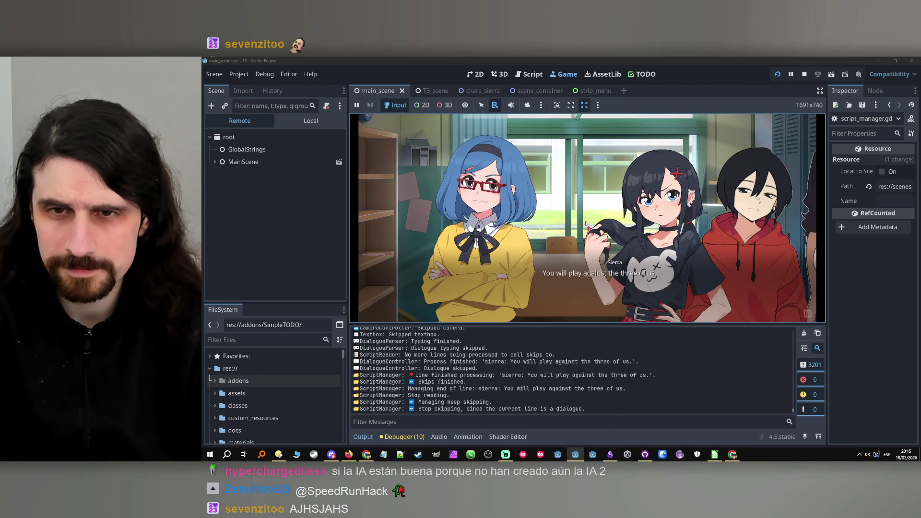
Continue through the camera shots into the tic-tac-toe match, past 'Let's begin.' and 'Hmm...'
{"action": "left_click", "coordinate": [586, 224]}
{"action": "left_click", "coordinate": [586, 224]}
{"action": "left_click", "coordinate": [587, 223]}
{"action": "left_click", "coordinate": [587, 223]}
{"action": "left_click", "coordinate": [587, 224]}
{"action": "left_click", "coordinate": [587, 224]}
{"action": "left_click", "coordinate": [586, 224]}
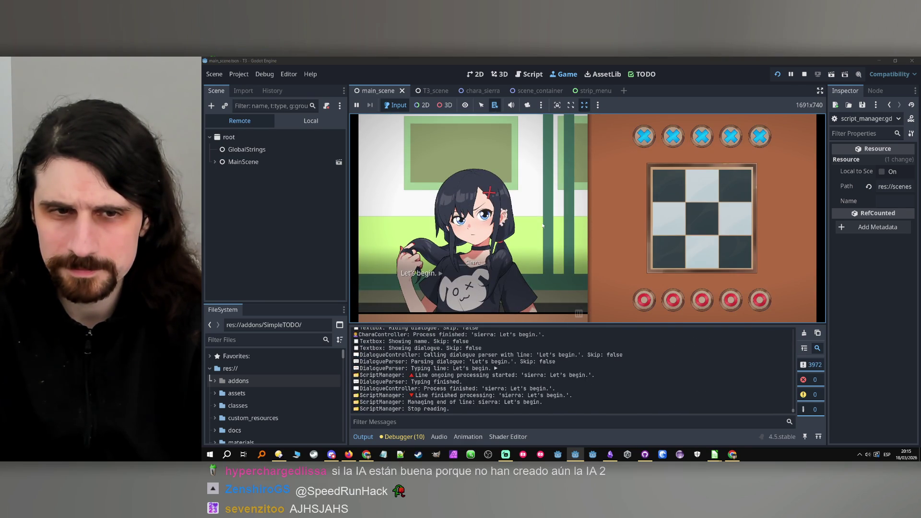
{"action": "left_click", "coordinate": [543, 226]}
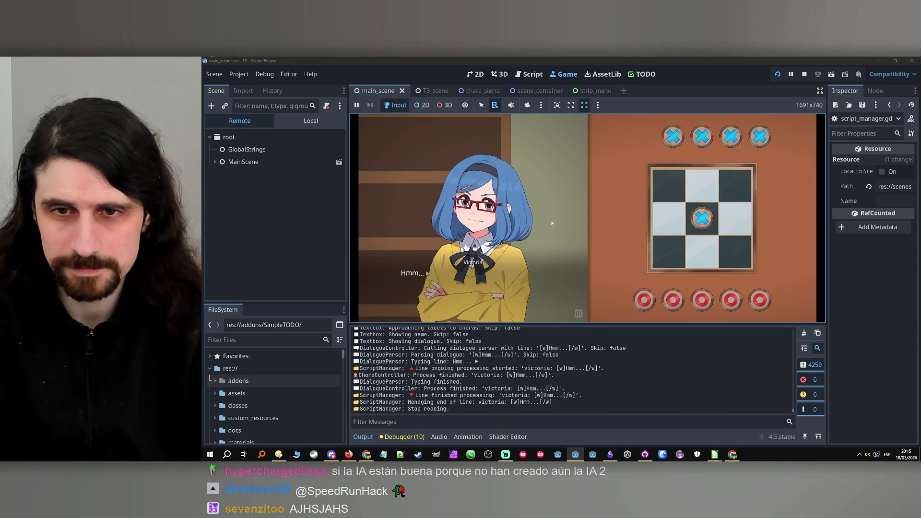
{"action": "left_click", "coordinate": [552, 223]}
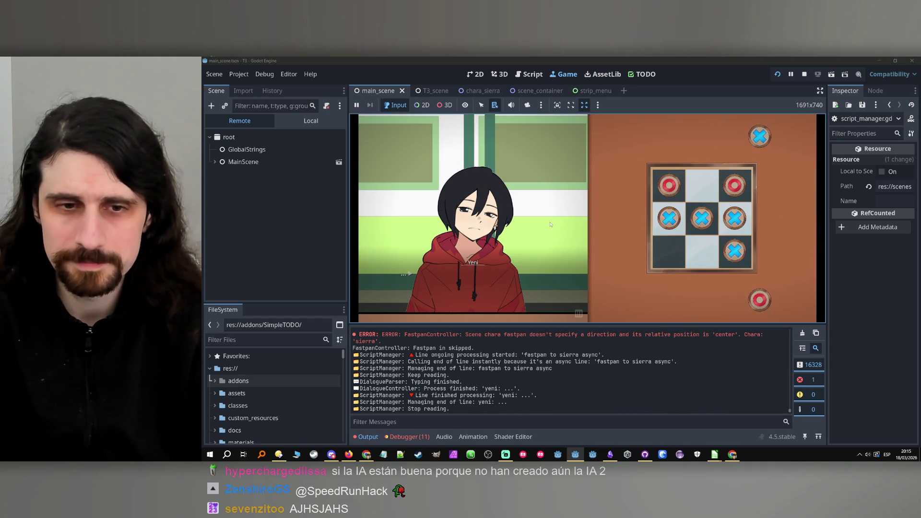
Stop the game, start it again, and switch to Obsidian
{"action": "left_click", "coordinate": [805, 74]}
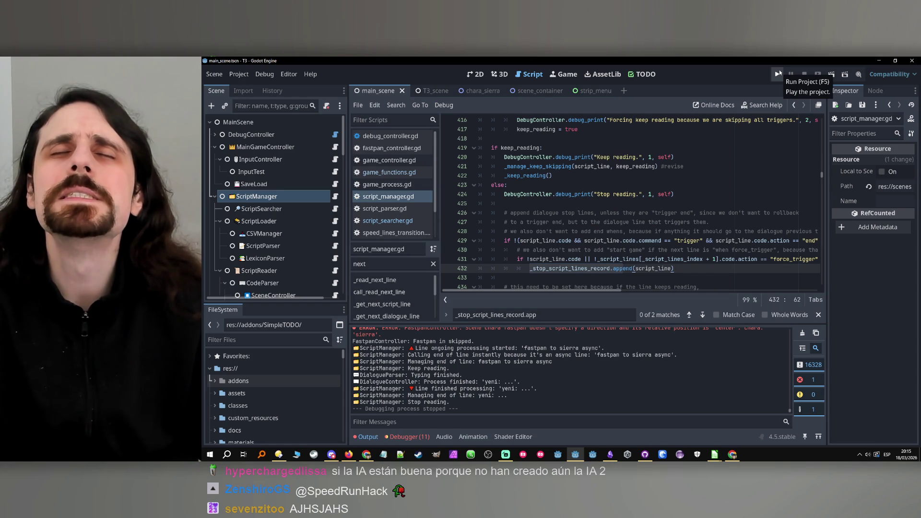
{"action": "left_click", "coordinate": [777, 77]}
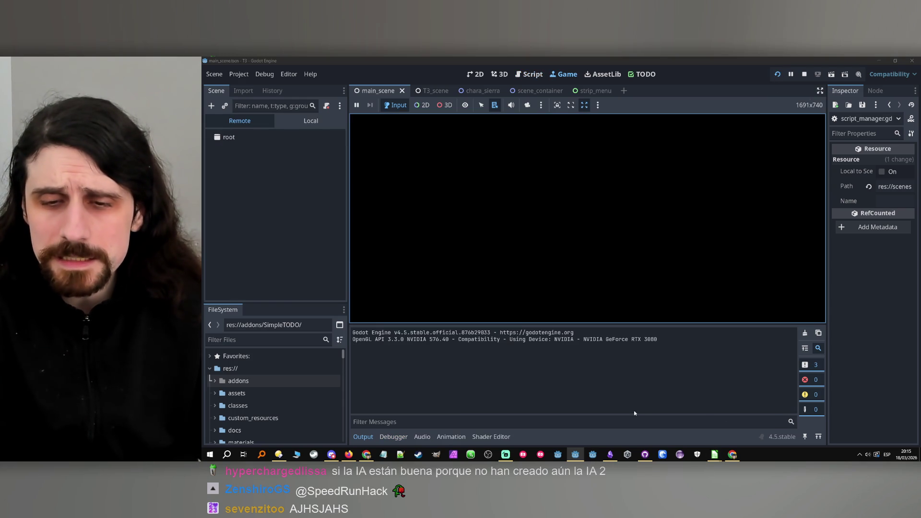
{"action": "left_click", "coordinate": [614, 456]}
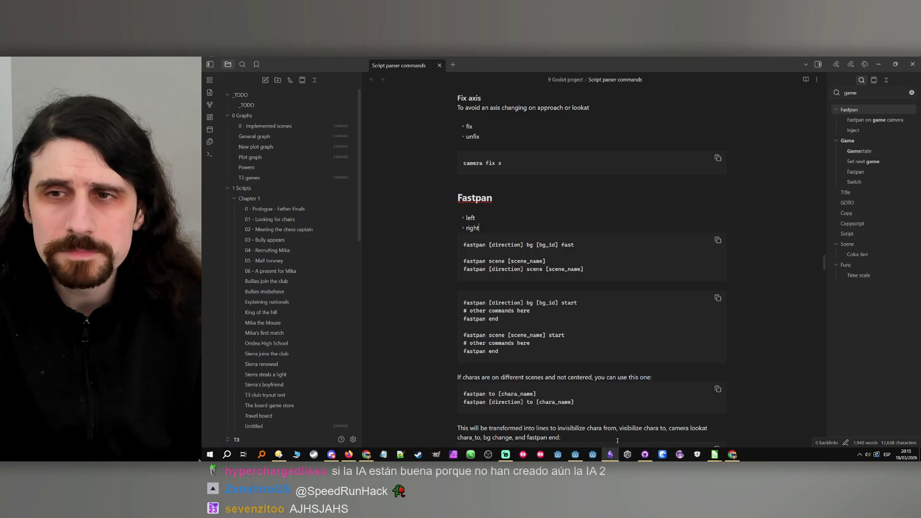
Clear the outline filter and briefly view the a_present_for_mika.ods spreadsheet before returning to the notes
{"action": "key", "text": "ctrl+shift+f"}
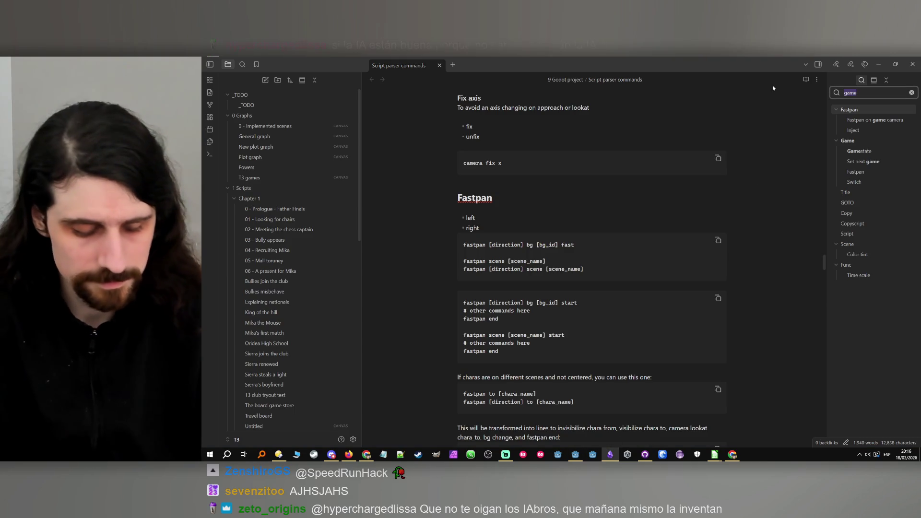
{"action": "left_click", "coordinate": [873, 92]}
{"action": "type", "text": "force"}
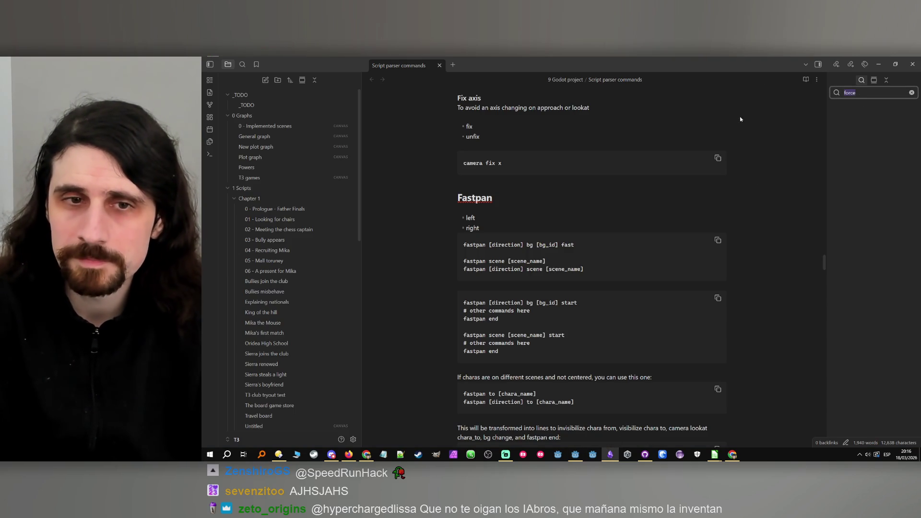
{"action": "key", "text": "BackSpace"}
{"action": "left_click", "coordinate": [715, 455]}
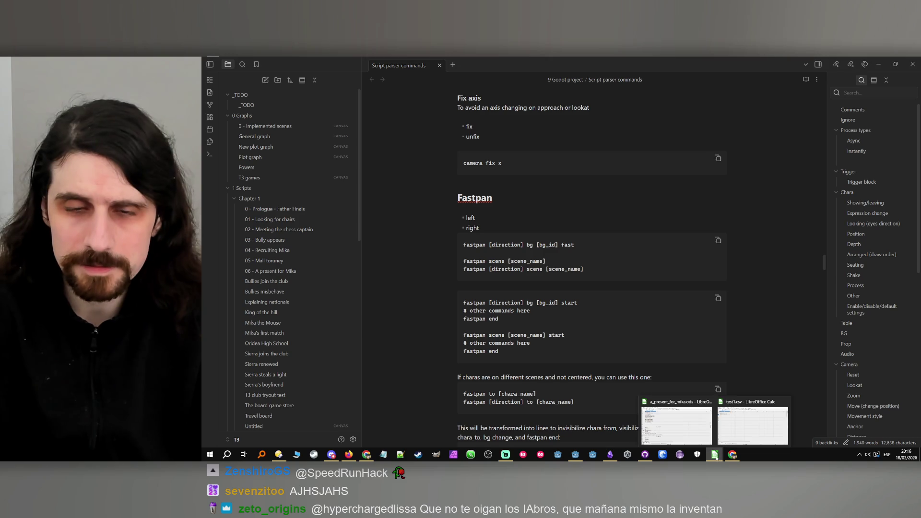
{"action": "left_click", "coordinate": [645, 420]}
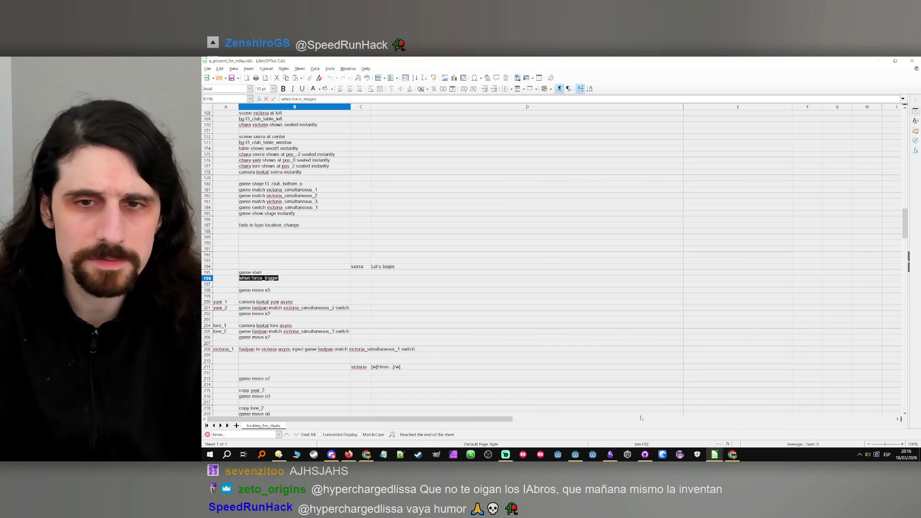
{"action": "left_click", "coordinate": [874, 63]}
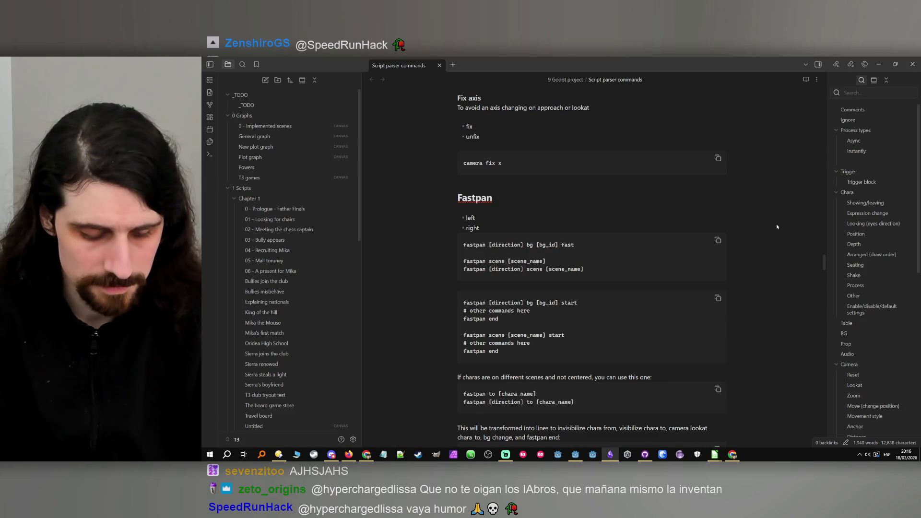
Search the note for 'force_t', then minimize Obsidian to bring back Godot
{"action": "key", "text": "ctrl+f"}
{"action": "type", "text": "forece"}
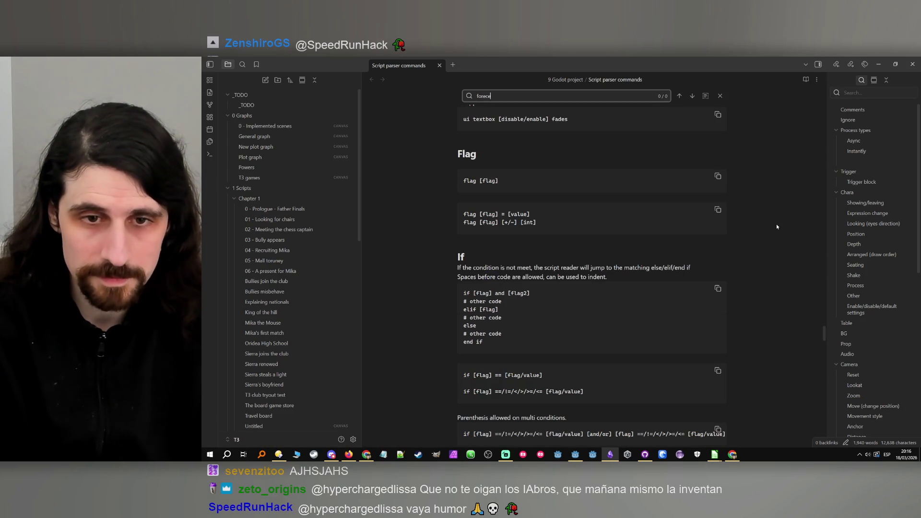
{"action": "key", "text": "BackSpace"}
{"action": "key", "text": "BackSpace"}
{"action": "type", "text": "e"}
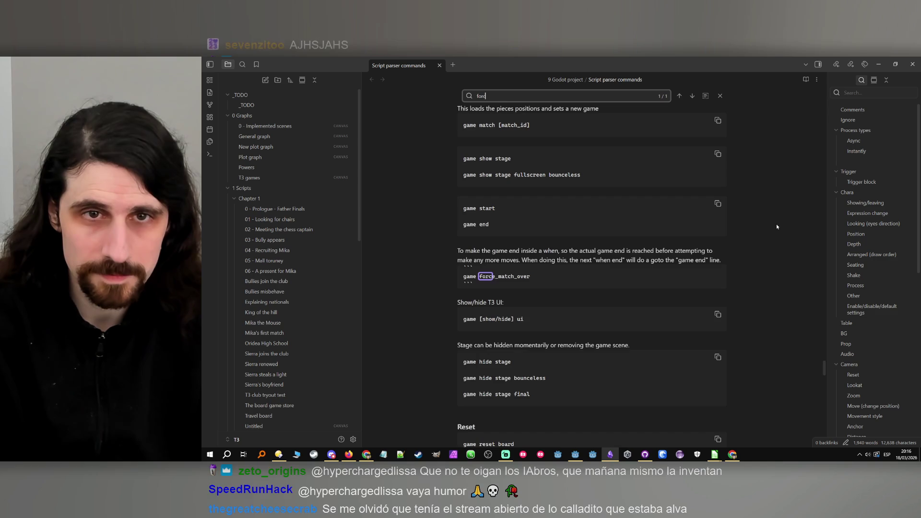
{"action": "type", "text": "_trigge"}
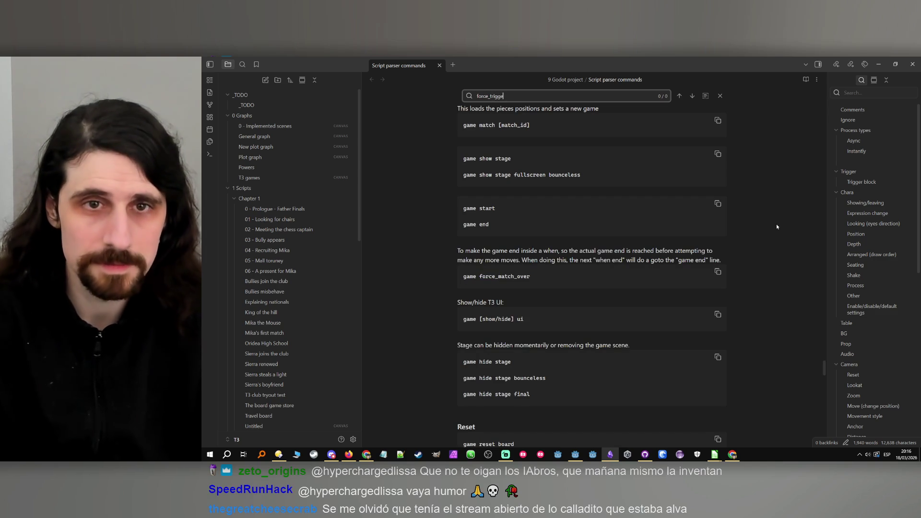
{"action": "left_click", "coordinate": [766, 214]}
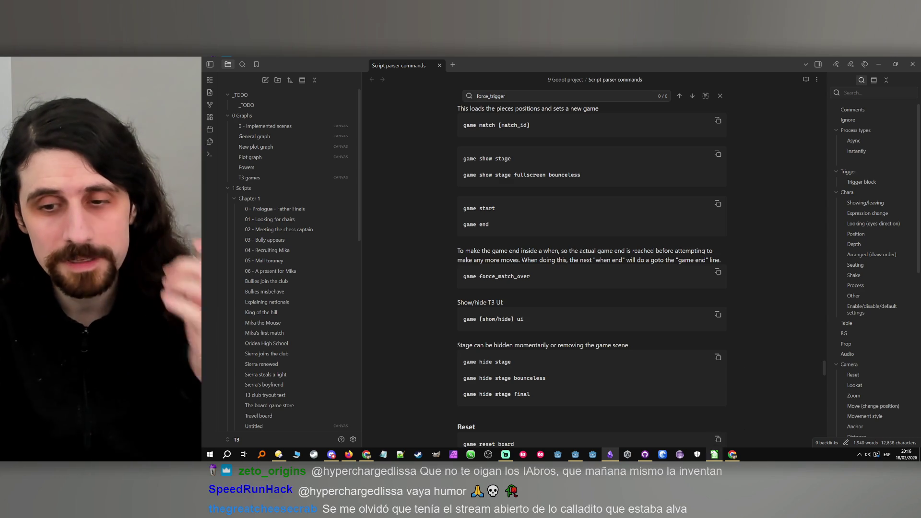
{"action": "mouse_move", "coordinate": [715, 455]}
{"action": "mouse_move", "coordinate": [698, 432]}
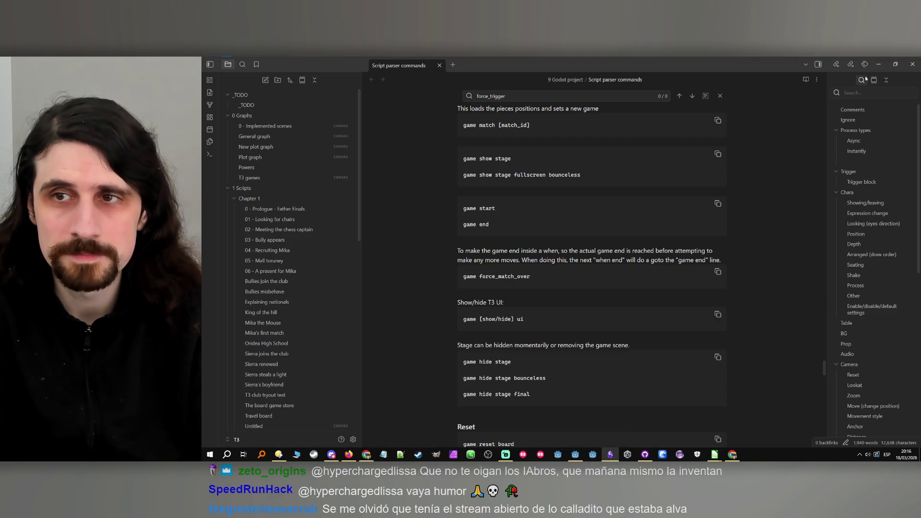
{"action": "left_click", "coordinate": [877, 68]}
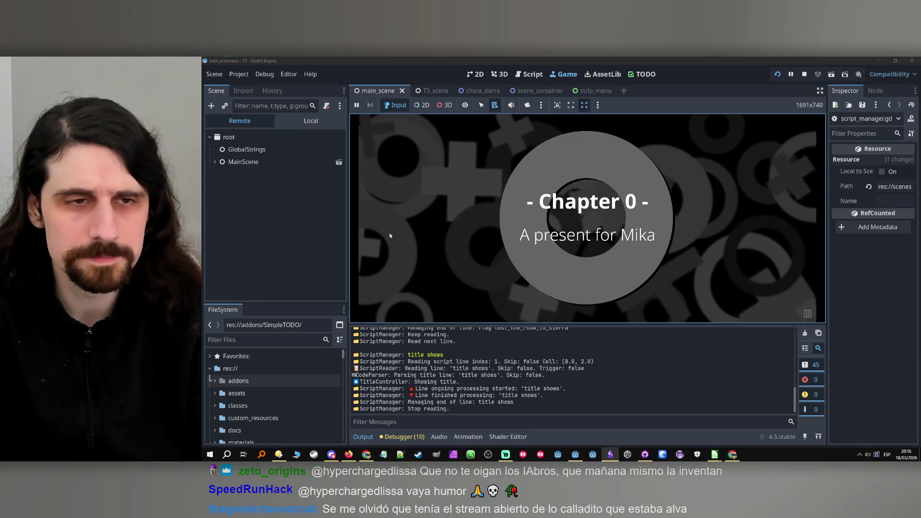
Filter the project files for 'flags', open flags.gd and search it for force_trigger
{"action": "left_click", "coordinate": [238, 339]}
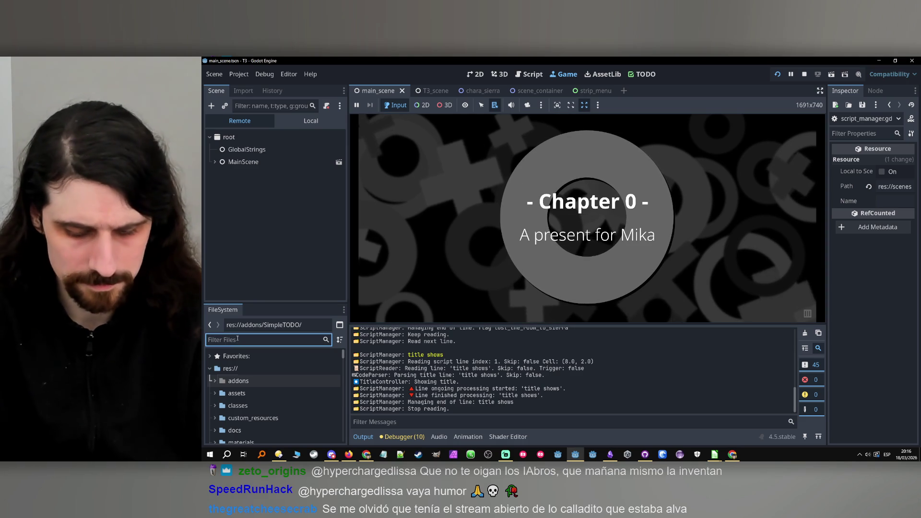
{"action": "type", "text": "flags"}
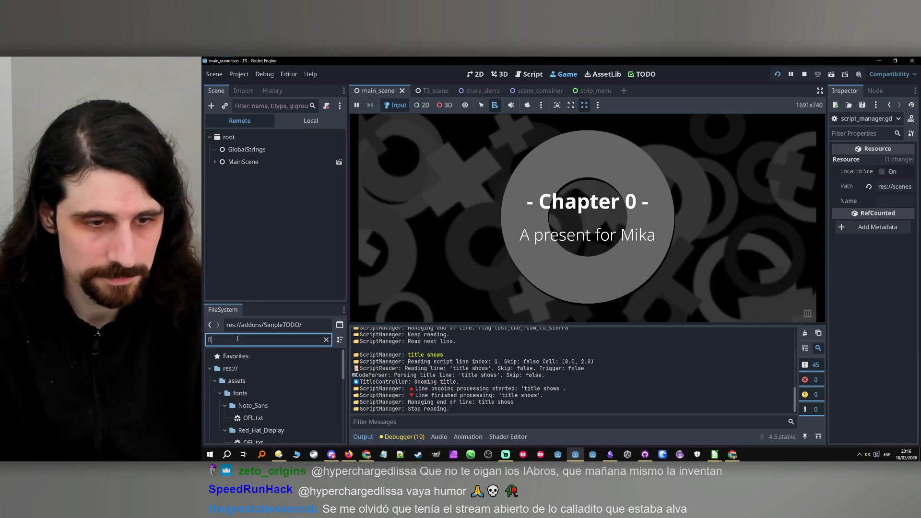
{"action": "double_click", "coordinate": [252, 432]}
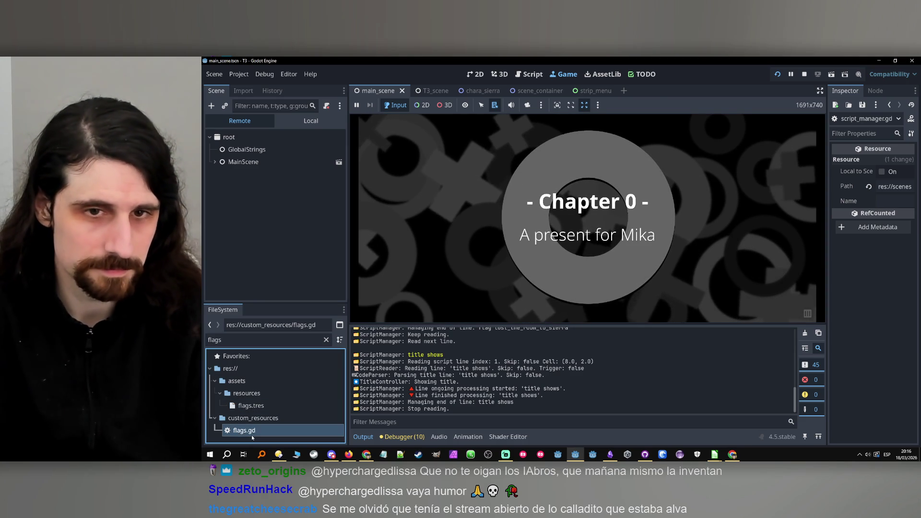
{"action": "left_click", "coordinate": [569, 320]}
{"action": "type", "text": "force_trigger"}
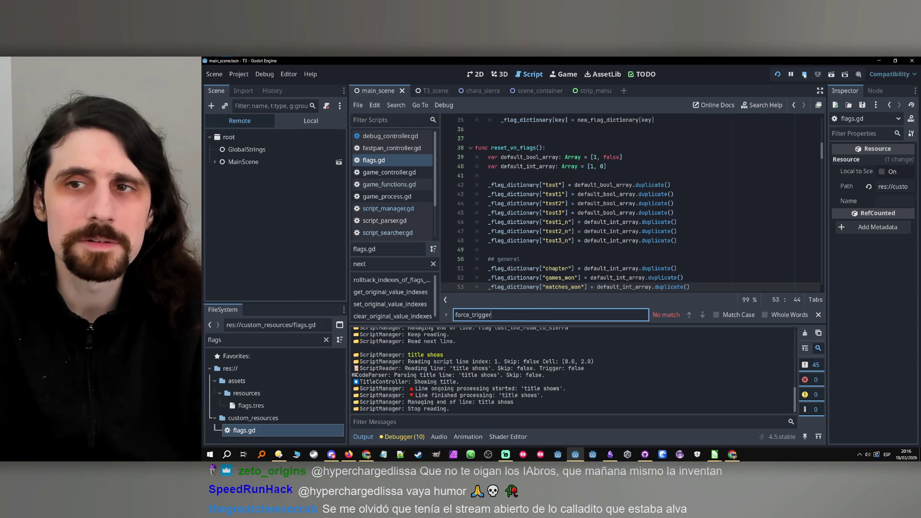
Open T3_condition_controller.gd from T3_scene and jump to its force_trigger case
{"action": "left_click", "coordinate": [424, 91]}
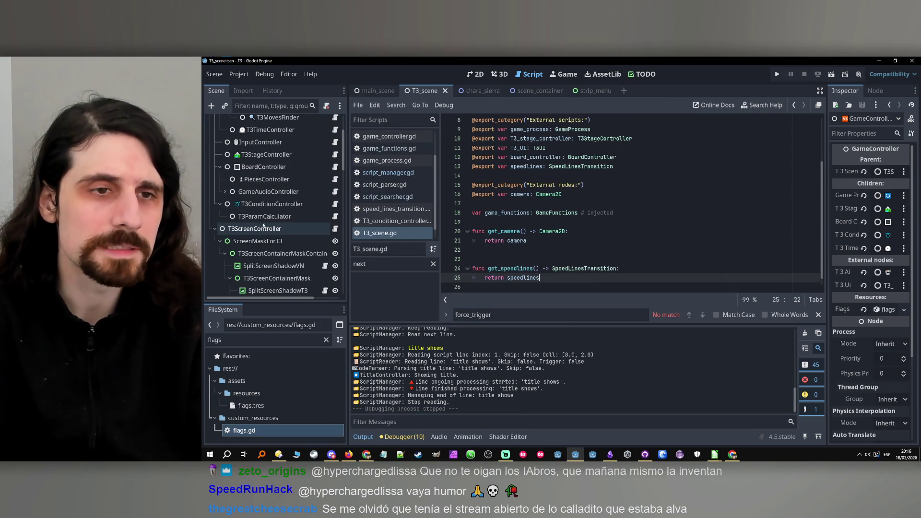
{"action": "left_click", "coordinate": [357, 222]}
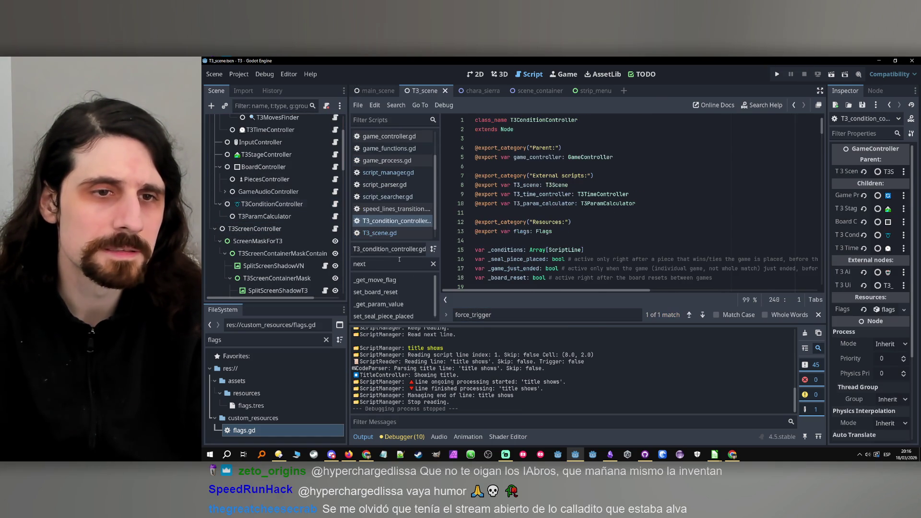
{"action": "left_click", "coordinate": [543, 315]}
{"action": "key", "text": "Return"}
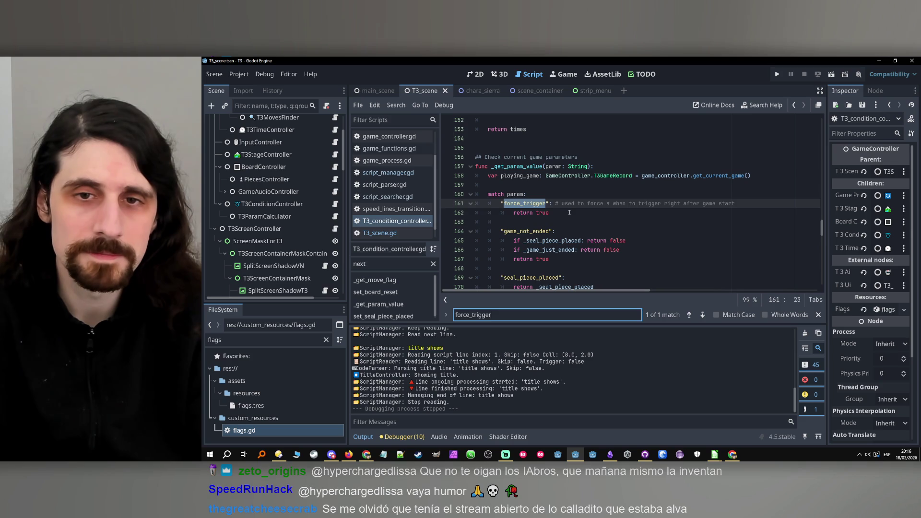
{"action": "left_click", "coordinate": [569, 214]}
Move the force_trigger line's trailing comment onto its own line above it
{"action": "left_click", "coordinate": [754, 202]}
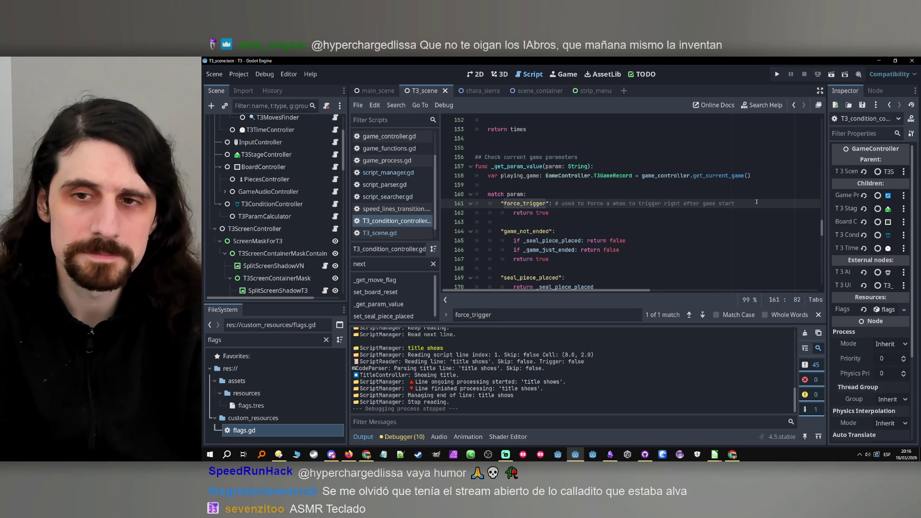
{"action": "left_click_drag", "start_coordinate": [757, 202], "coordinate": [555, 204]}
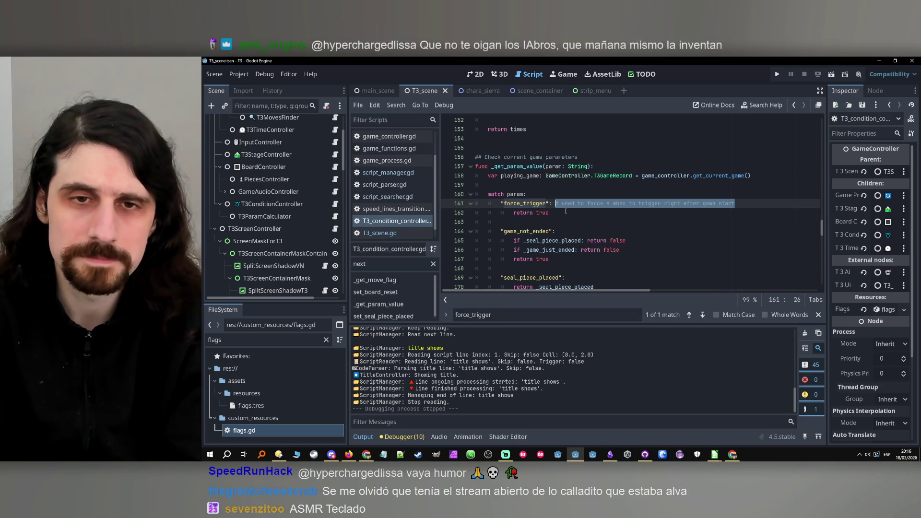
{"action": "key", "text": "ctrl+x"}
{"action": "key", "text": "Home"}
{"action": "key", "text": "Return"}
{"action": "key", "text": "Up"}
{"action": "key", "text": "ctrl+v"}
{"action": "key", "text": "Return"}
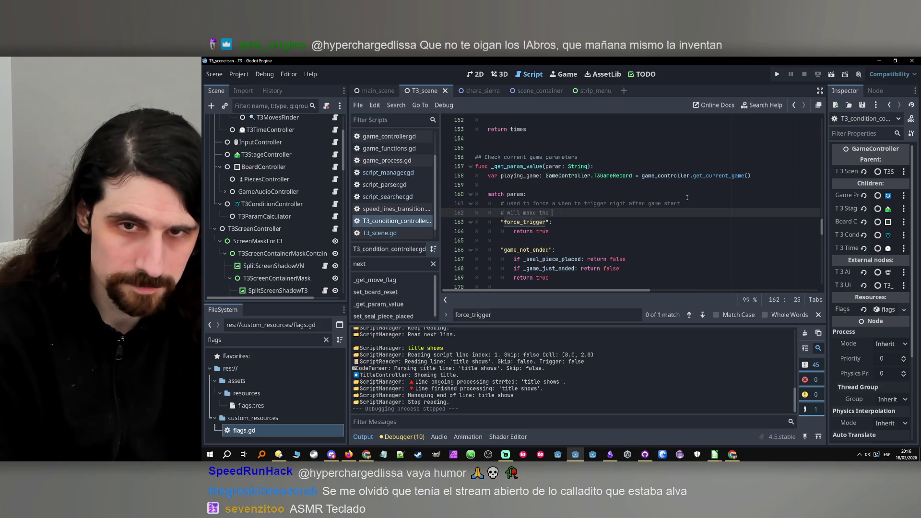
Add a second comment line: rollback goes to the previous line instead of the game start
{"action": "type", "text": "ouc"}
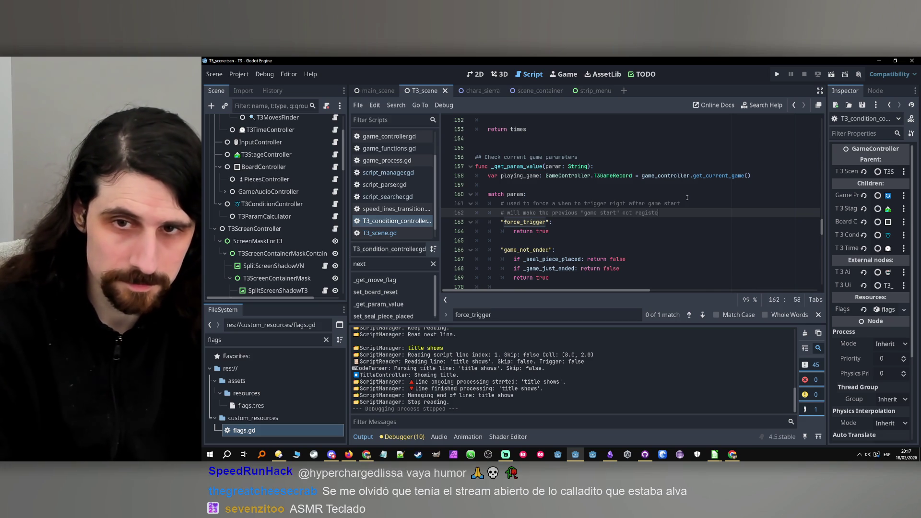
{"action": "type", "text": "a stop line that can be rollb"}
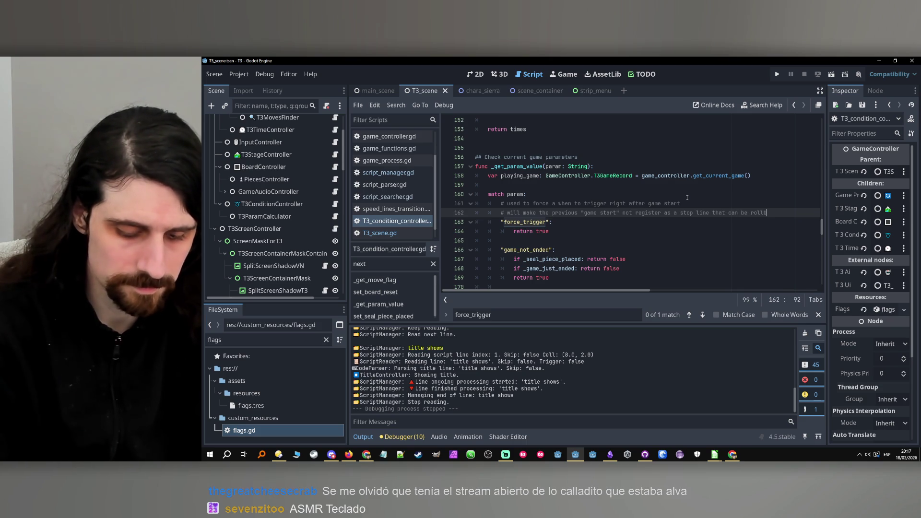
{"action": "type", "text": "acked to ("}
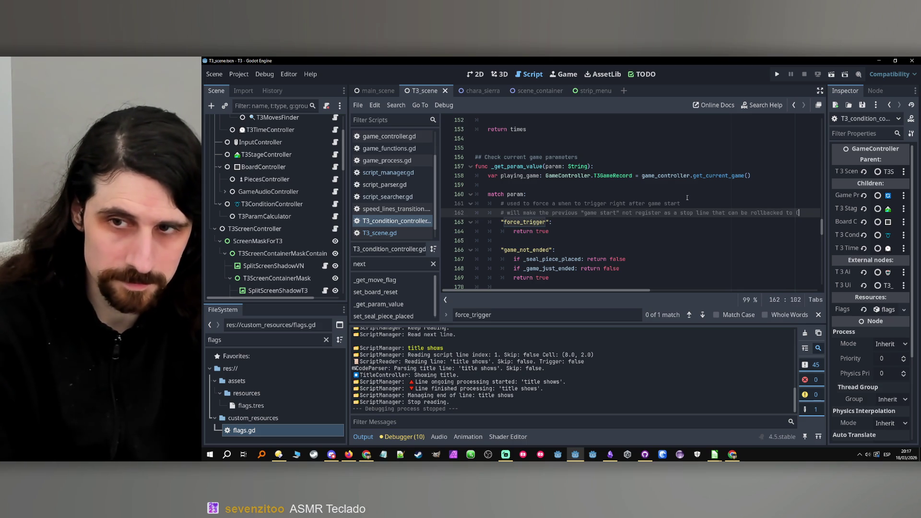
{"action": "type", "text": "will r"}
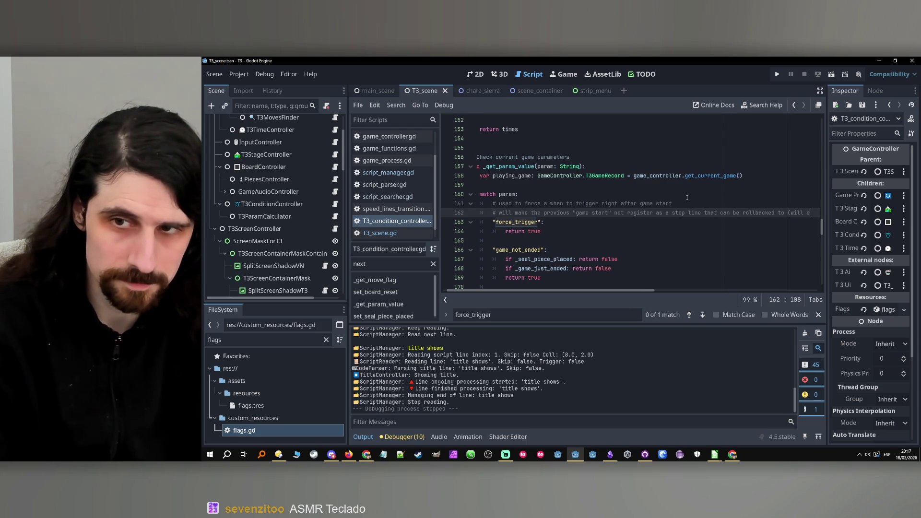
{"action": "type", "text": "ollback"}
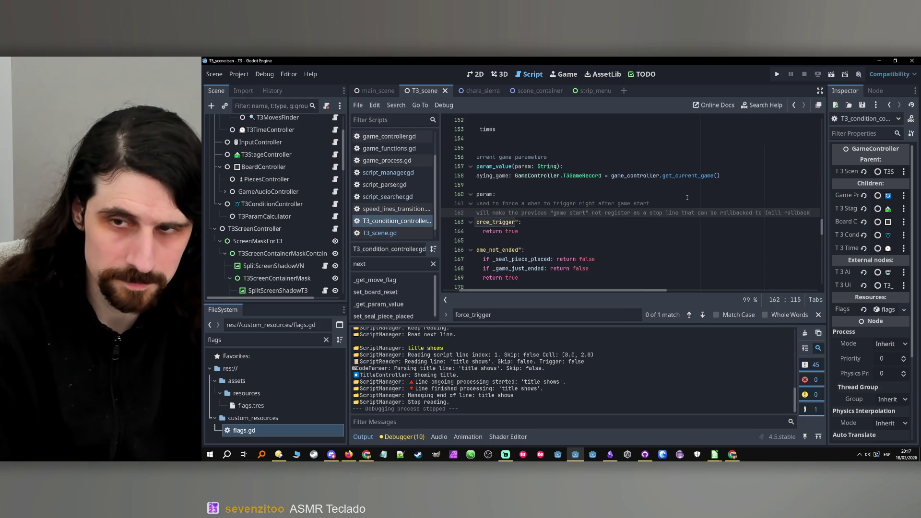
{"action": "type", "text": " to the pre"}
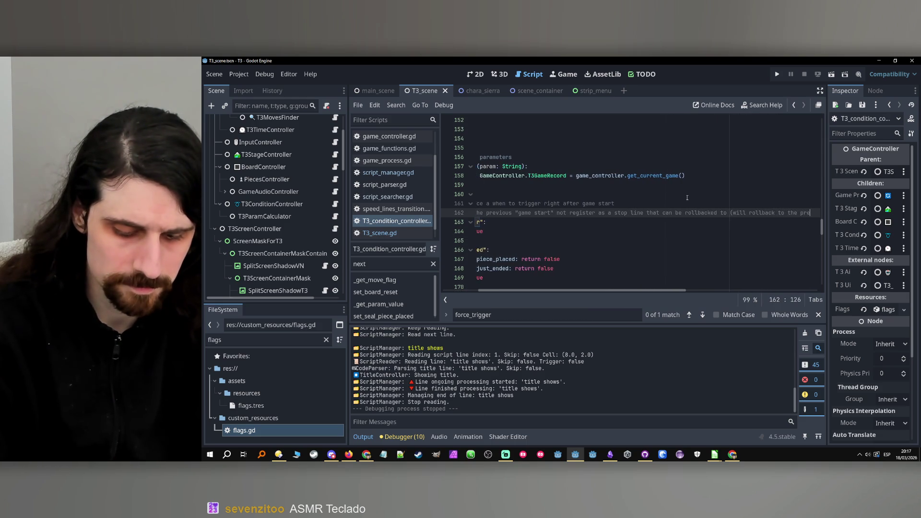
{"action": "type", "text": "vious line i"}
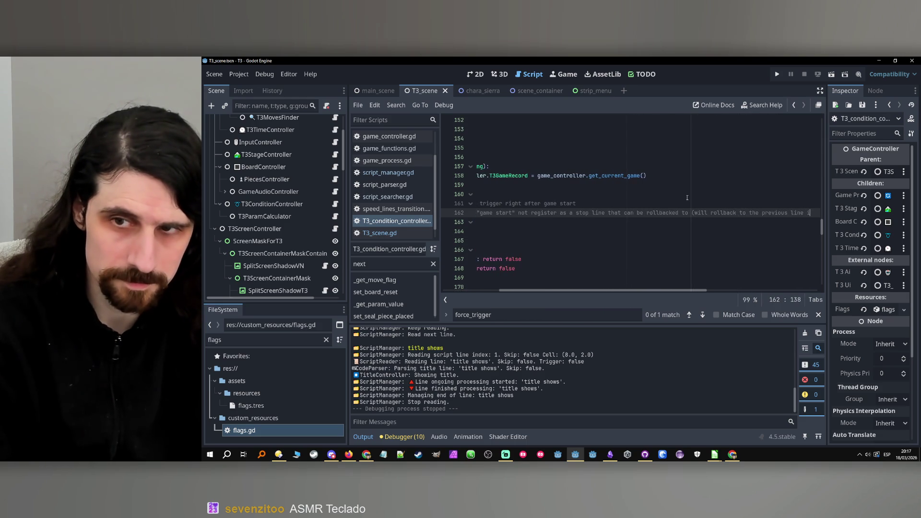
{"action": "type", "text": "nste"}
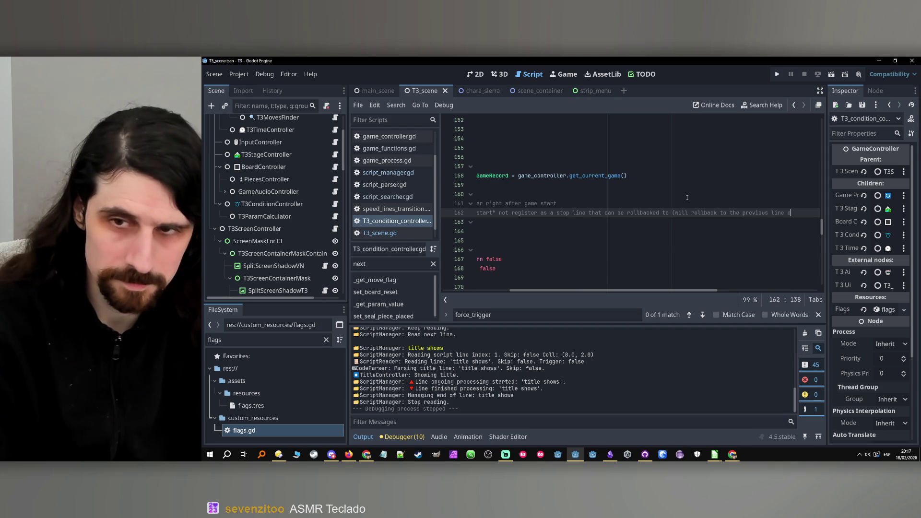
{"action": "type", "text": "athe game start instead)"}
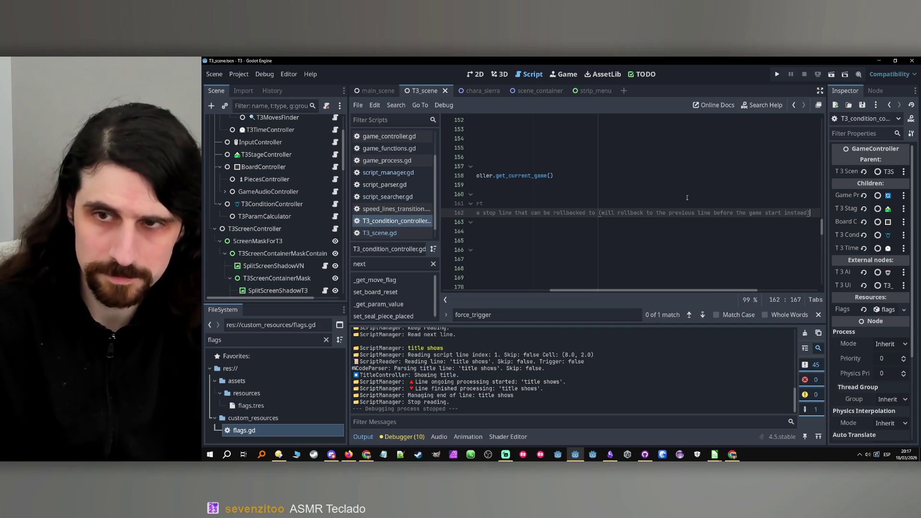
{"action": "left_click", "coordinate": [525, 291]}
{"action": "left_click", "coordinate": [609, 248]}
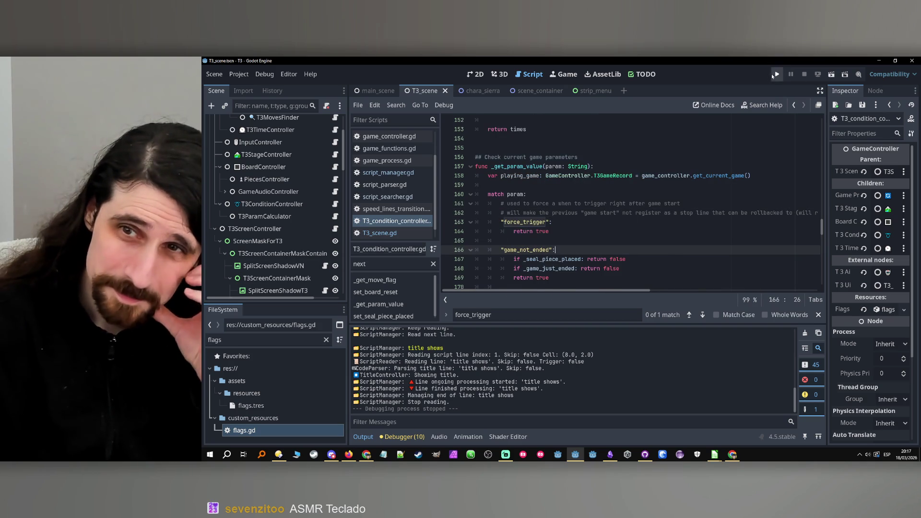
Play the game to the tic-tac-toe board, enlarge the Output panel to read the log, then stop
{"action": "left_click", "coordinate": [778, 74]}
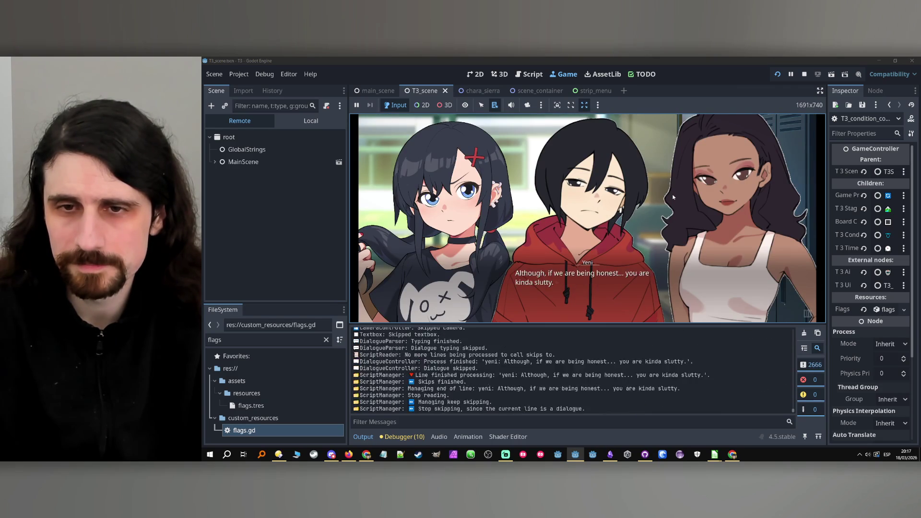
{"action": "left_click", "coordinate": [673, 196]}
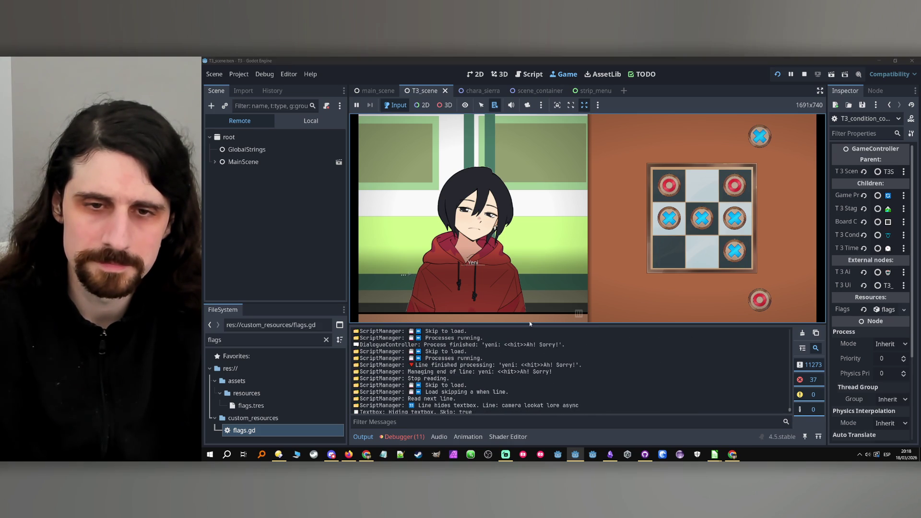
{"action": "left_click_drag", "start_coordinate": [531, 324], "coordinate": [534, 214]}
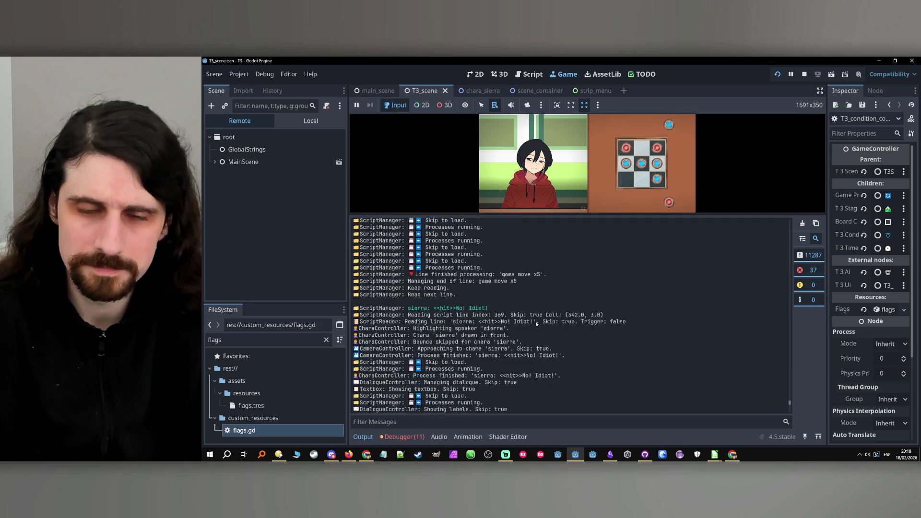
{"action": "scroll", "coordinate": [788, 407], "scroll_direction": "up", "scroll_amount": 5}
{"action": "left_click_drag", "start_coordinate": [791, 403], "coordinate": [781, 239]}
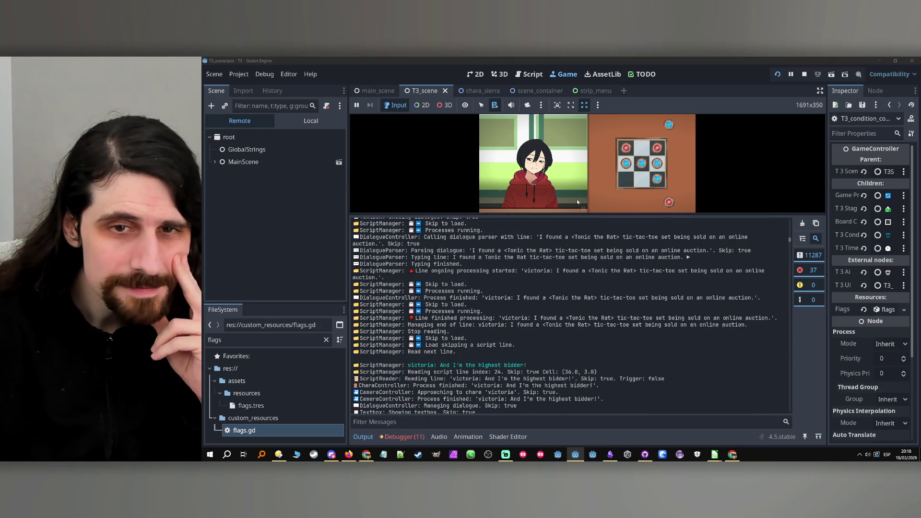
{"action": "left_click_drag", "start_coordinate": [589, 215], "coordinate": [589, 337]}
{"action": "left_click", "coordinate": [805, 73]}
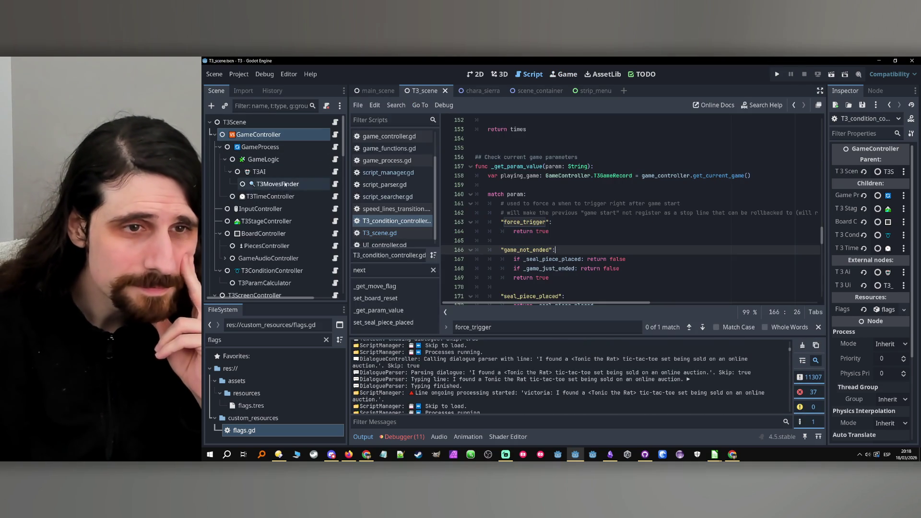
Open script_searcher.gd from main_scene, show the Debugger, and set a breakpoint on line 28
{"action": "left_click", "coordinate": [279, 184]}
{"action": "left_click", "coordinate": [378, 91]}
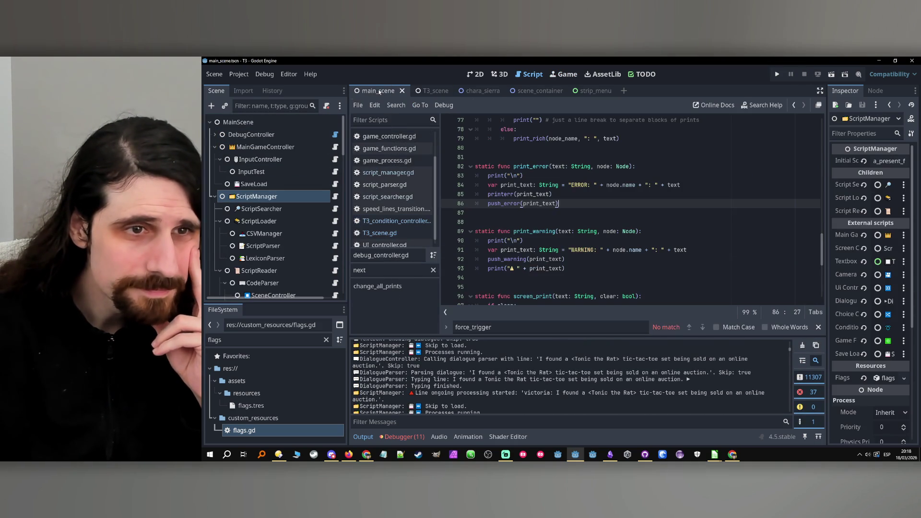
{"action": "left_click", "coordinate": [334, 209]}
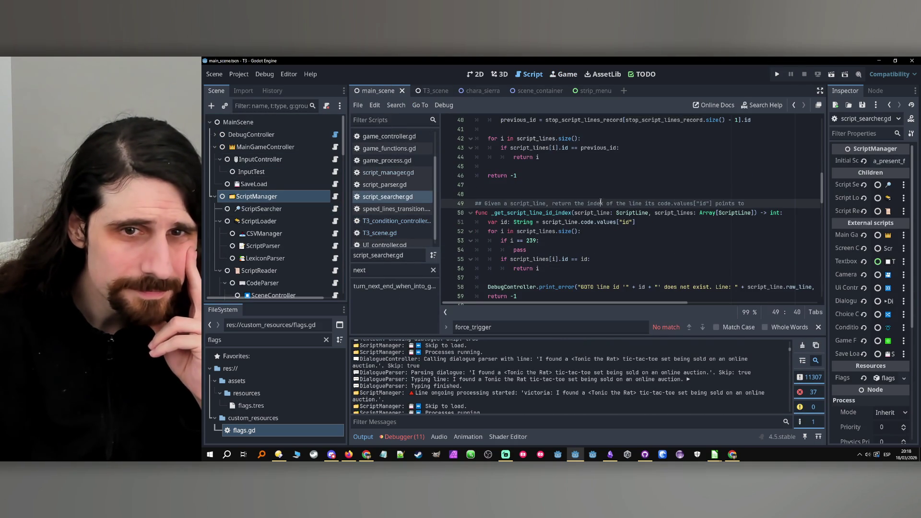
{"action": "left_click", "coordinate": [419, 438]}
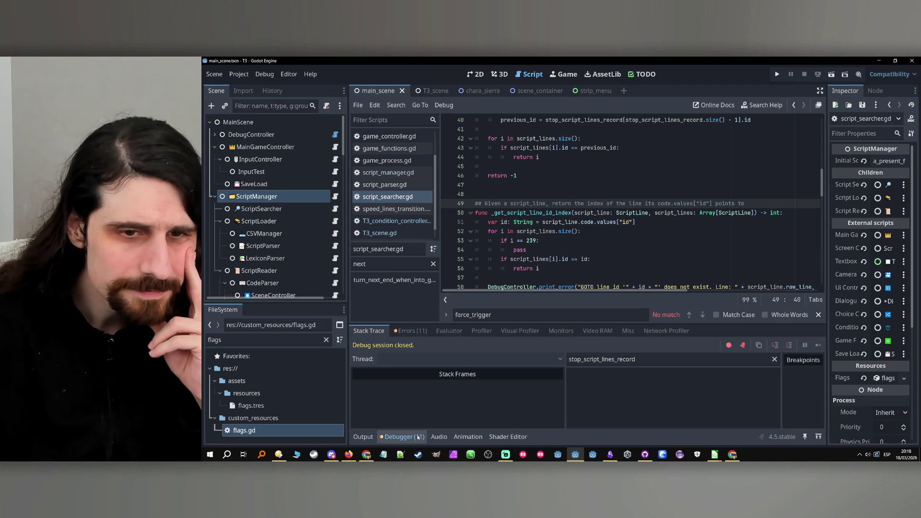
{"action": "left_click", "coordinate": [547, 178]}
{"action": "scroll", "coordinate": [529, 197], "scroll_direction": "up", "scroll_amount": 9}
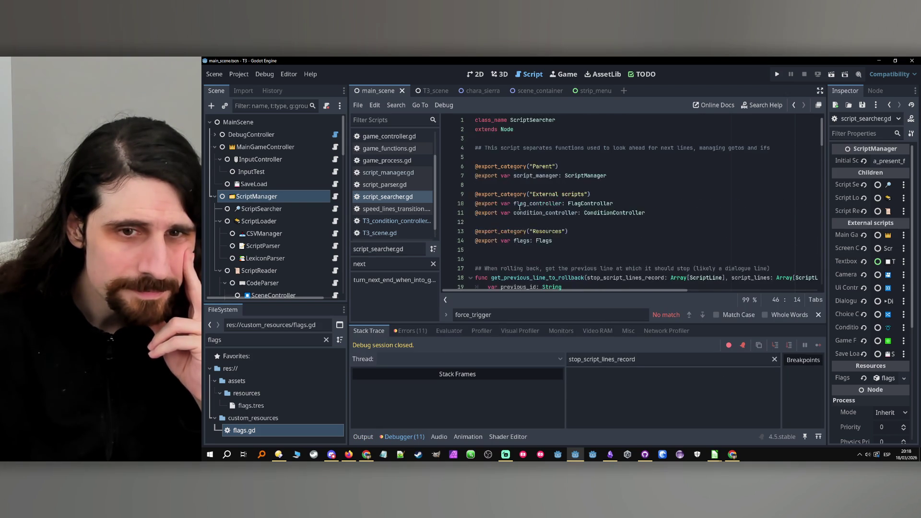
{"action": "scroll", "coordinate": [516, 196], "scroll_direction": "down", "scroll_amount": 1}
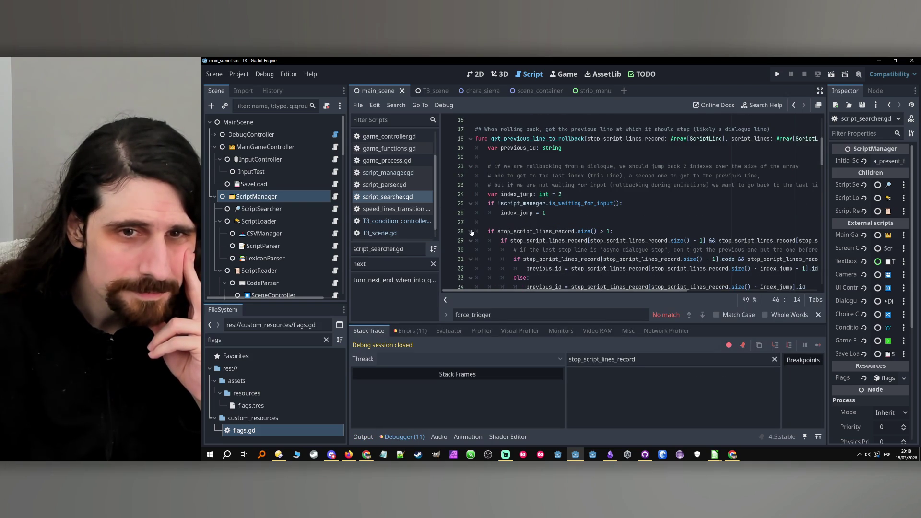
{"action": "left_click", "coordinate": [453, 234]}
Run the game and advance the dialogue past Sierra's line until it breaks
{"action": "left_click", "coordinate": [777, 74]}
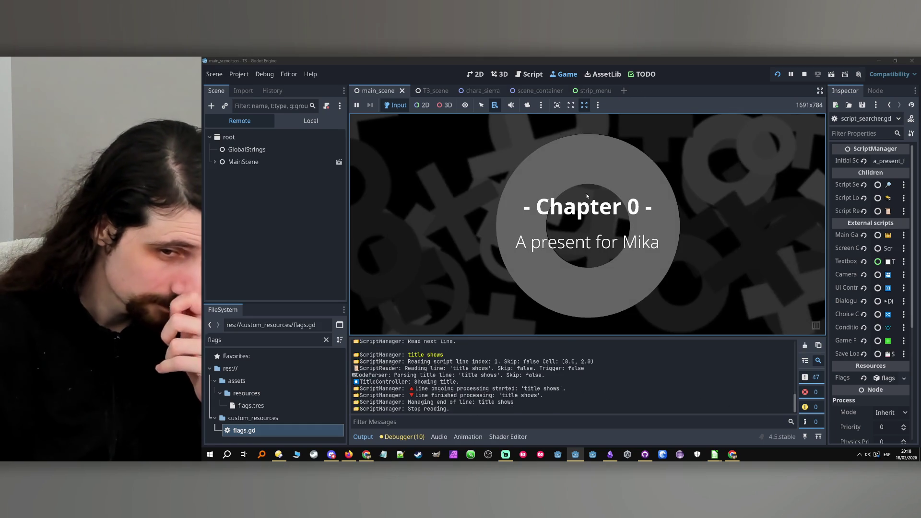
{"action": "left_click", "coordinate": [586, 194]}
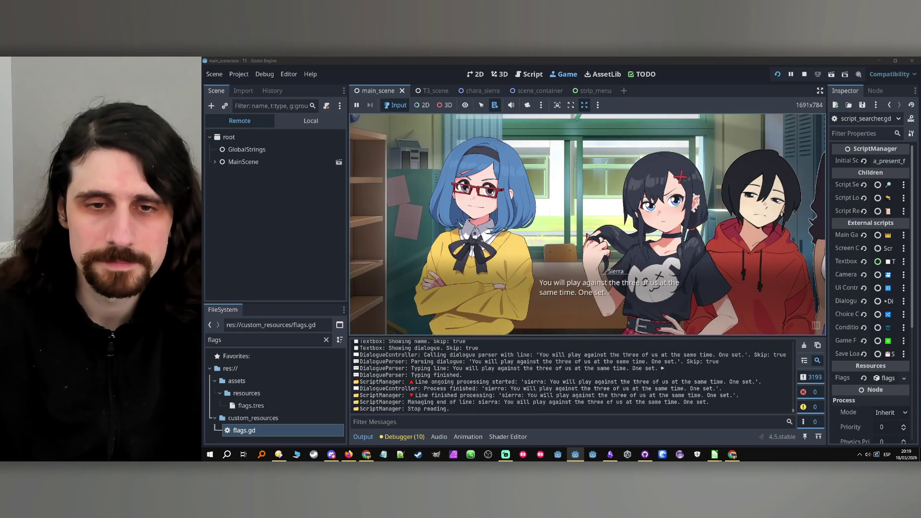
{"action": "left_click", "coordinate": [562, 243]}
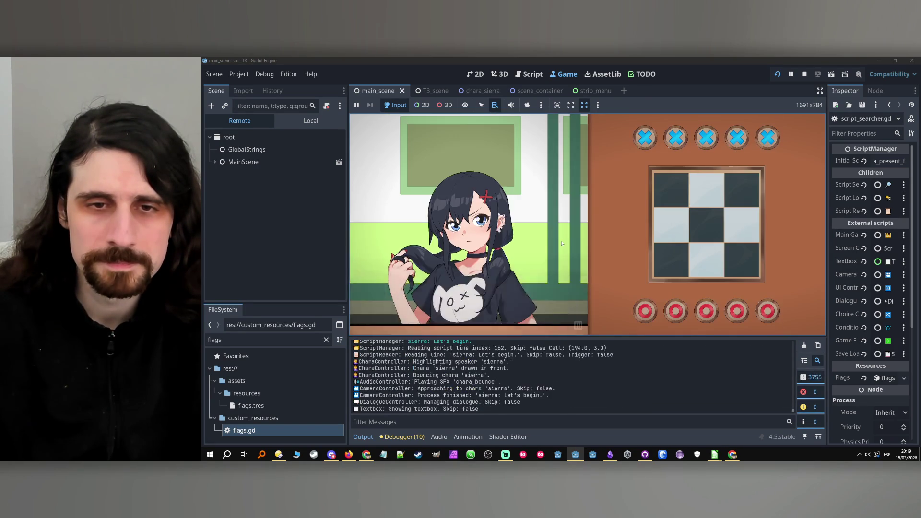
{"action": "left_click", "coordinate": [562, 243]}
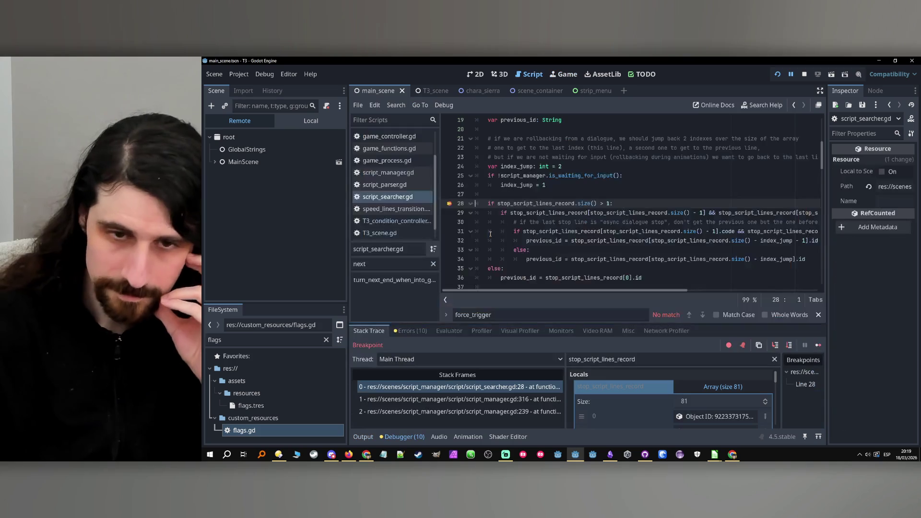
Page to the end of the 81-entry stop_script_lines_record, inspect entries 80 and 79, then stop
{"action": "double_click", "coordinate": [531, 204]}
{"action": "left_click", "coordinate": [676, 359]}
{"action": "scroll", "coordinate": [623, 392], "scroll_direction": "down", "scroll_amount": 3}
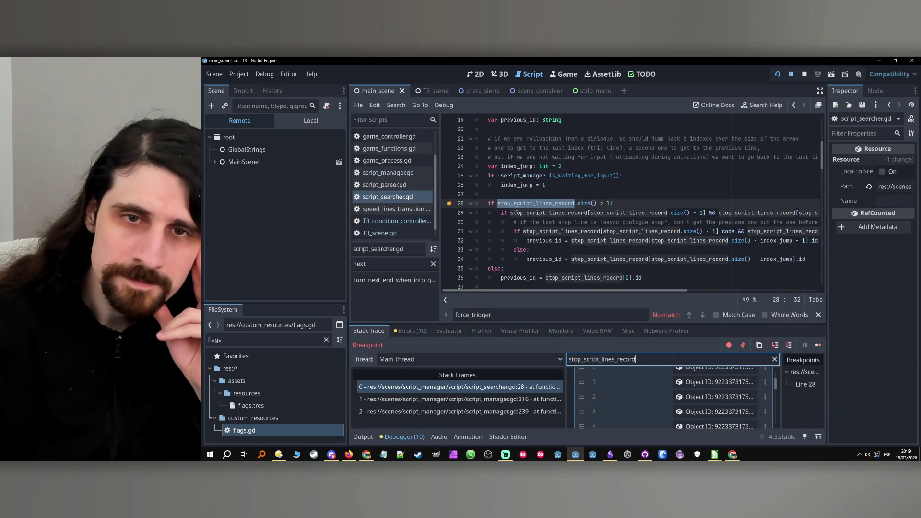
{"action": "scroll", "coordinate": [707, 404], "scroll_direction": "down", "scroll_amount": 10}
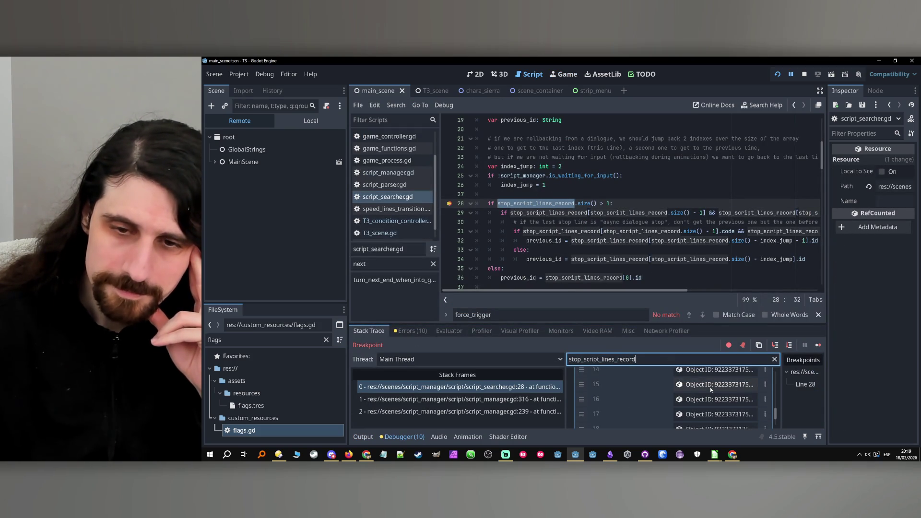
{"action": "left_click", "coordinate": [707, 417]}
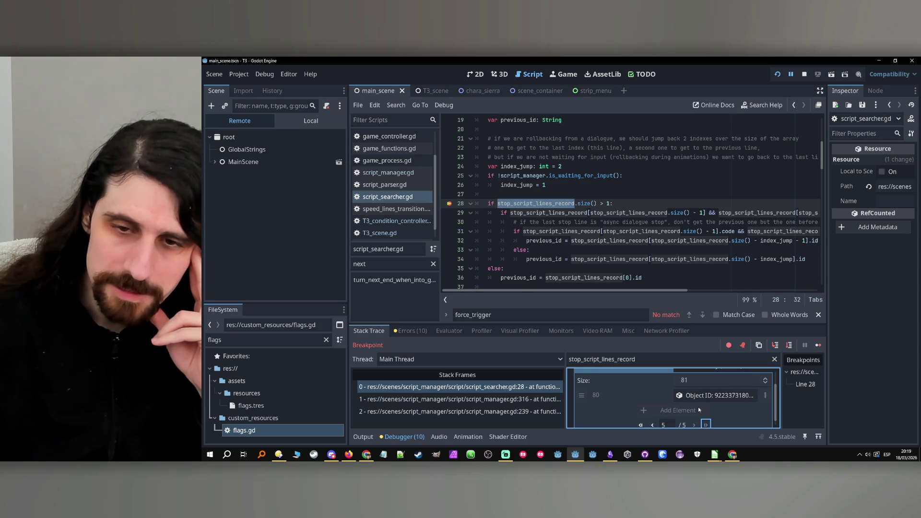
{"action": "left_click", "coordinate": [701, 401]}
{"action": "scroll", "coordinate": [696, 404], "scroll_direction": "down", "scroll_amount": 1}
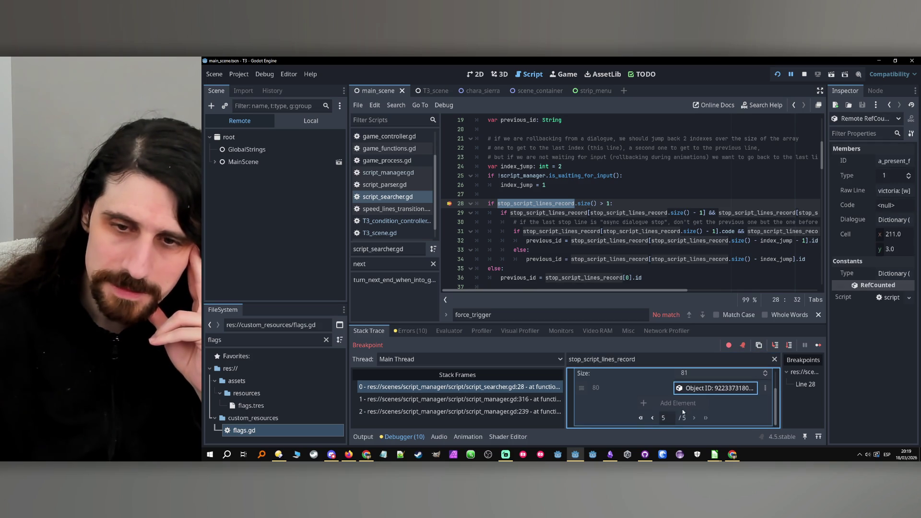
{"action": "left_click", "coordinate": [652, 418]}
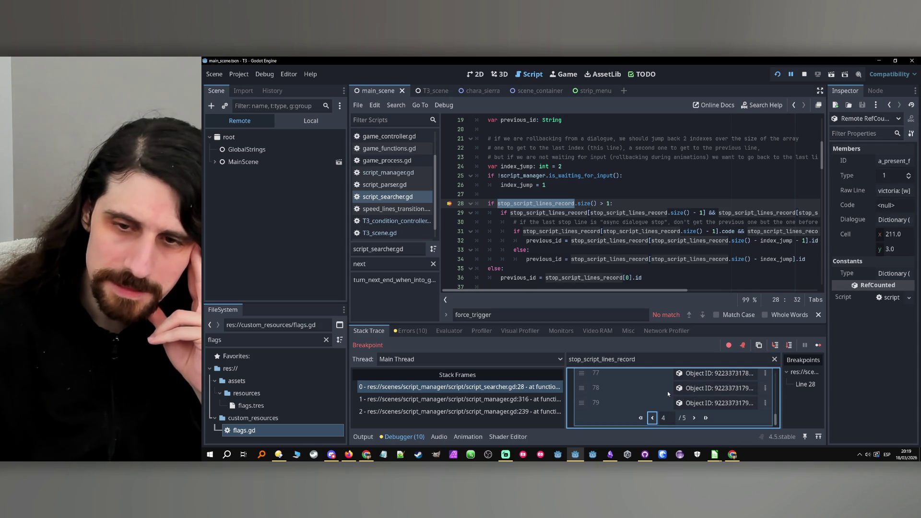
{"action": "left_click", "coordinate": [691, 403]}
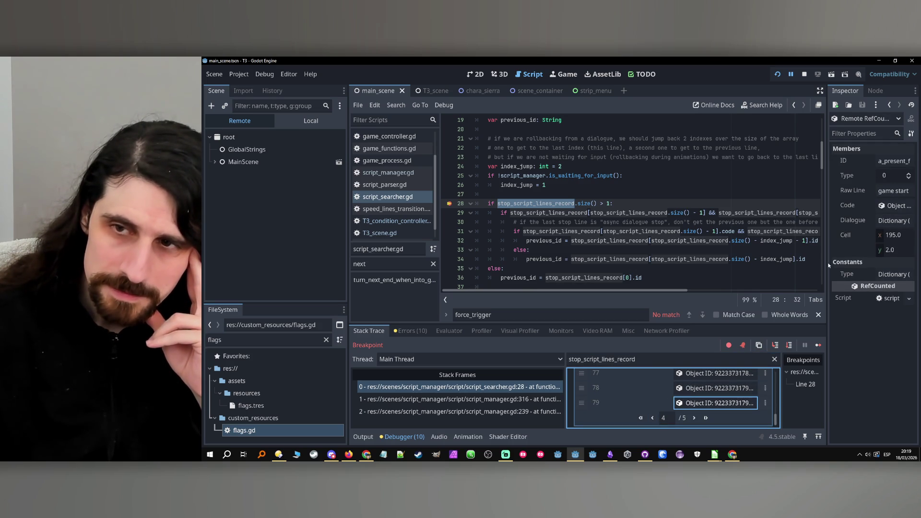
{"action": "mouse_move", "coordinate": [826, 264]}
{"action": "left_mouse_down"}
{"action": "mouse_move", "coordinate": [626, 270]}
{"action": "mouse_move", "coordinate": [784, 254]}
{"action": "left_mouse_up"}
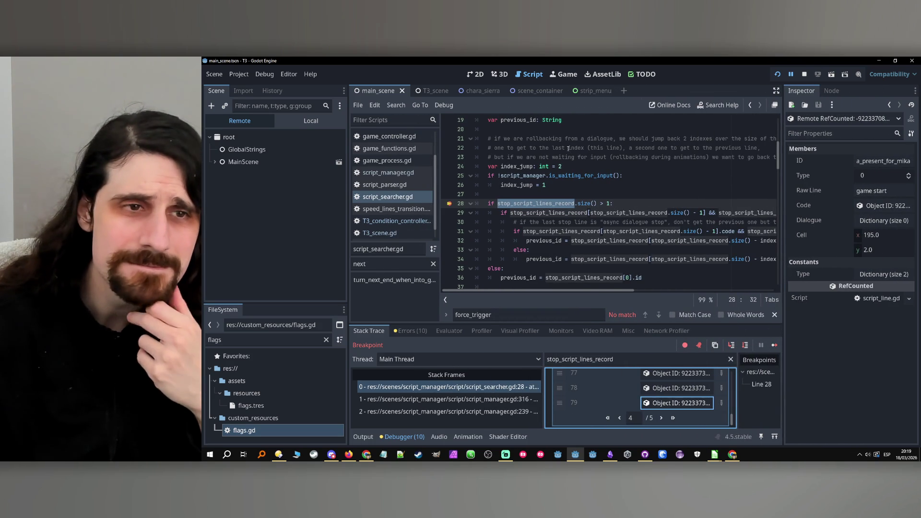
{"action": "left_click", "coordinate": [805, 74]}
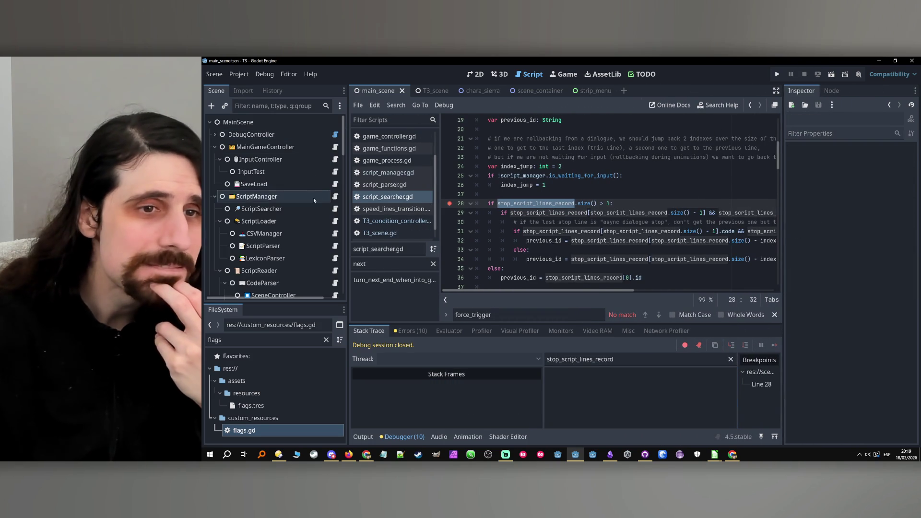
Switch to script_manager.gd and examine the next-line lookup expression on line 431
{"action": "left_click", "coordinate": [336, 196]}
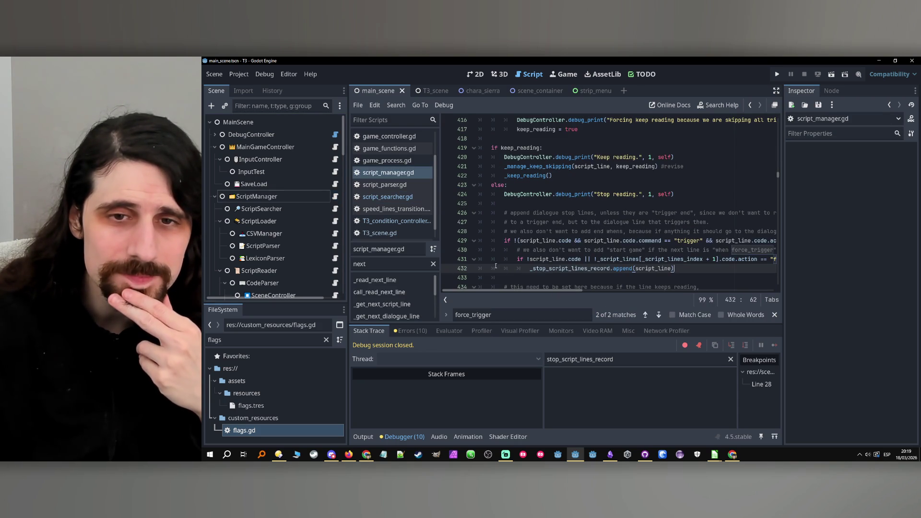
{"action": "mouse_move", "coordinate": [503, 291]}
{"action": "left_mouse_down"}
{"action": "mouse_move", "coordinate": [523, 293]}
{"action": "mouse_move", "coordinate": [497, 291]}
{"action": "left_mouse_up"}
{"action": "double_click", "coordinate": [547, 259]}
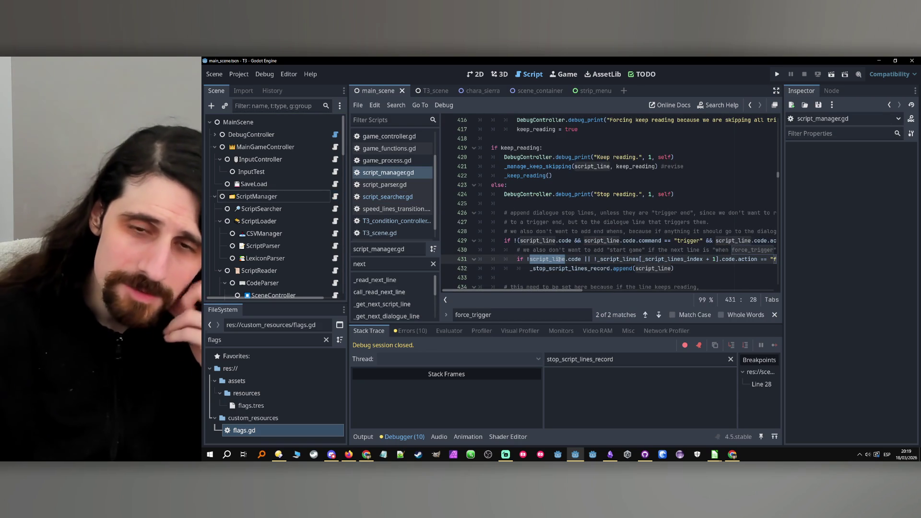
{"action": "double_click", "coordinate": [574, 259]}
{"action": "left_click", "coordinate": [630, 259]}
{"action": "mouse_move", "coordinate": [597, 260]}
{"action": "left_mouse_down"}
{"action": "mouse_move", "coordinate": [745, 259]}
{"action": "mouse_move", "coordinate": [726, 260]}
{"action": "left_mouse_up"}
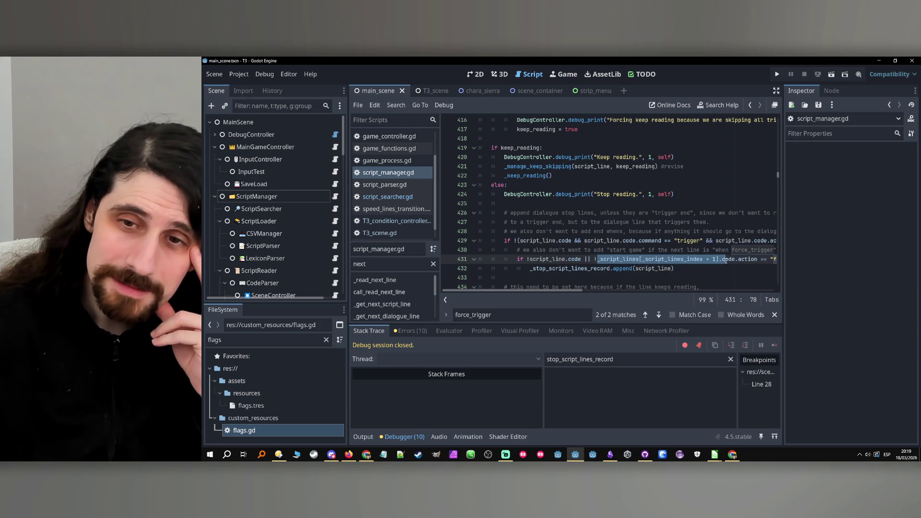
{"action": "double_click", "coordinate": [561, 259]}
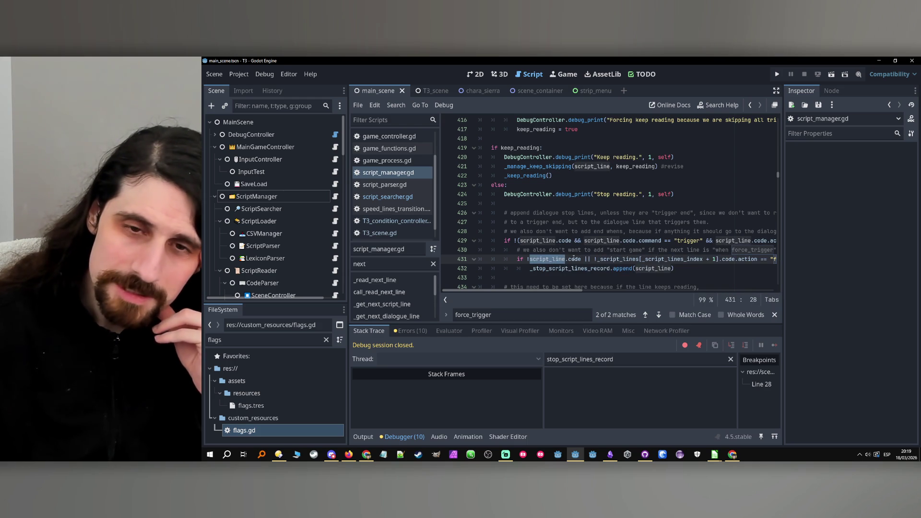
{"action": "double_click", "coordinate": [575, 259]}
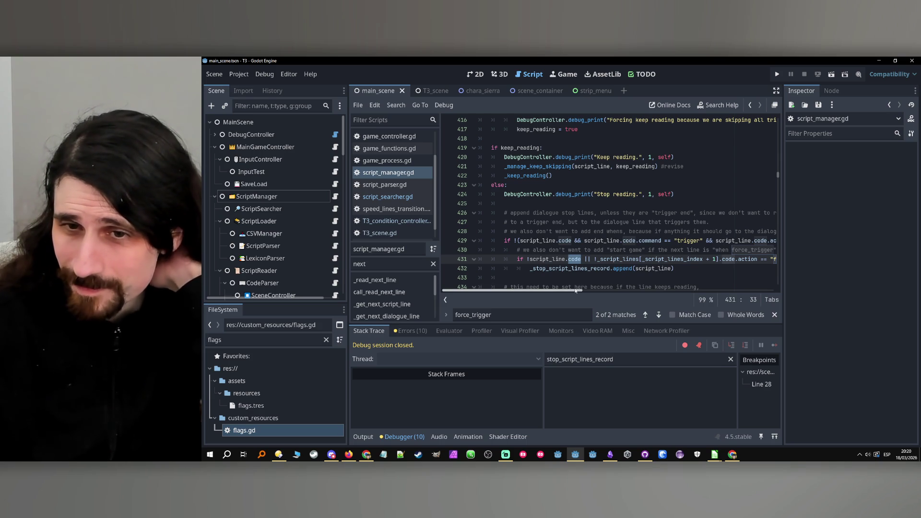
{"action": "mouse_move", "coordinate": [577, 292]}
{"action": "left_mouse_down"}
{"action": "mouse_move", "coordinate": [611, 287]}
{"action": "mouse_move", "coordinate": [595, 287]}
{"action": "left_mouse_up"}
Replace line 431's negated == comparison with action != "force_trigger"
{"action": "left_click", "coordinate": [550, 259]}
{"action": "key", "text": "BackSpace"}
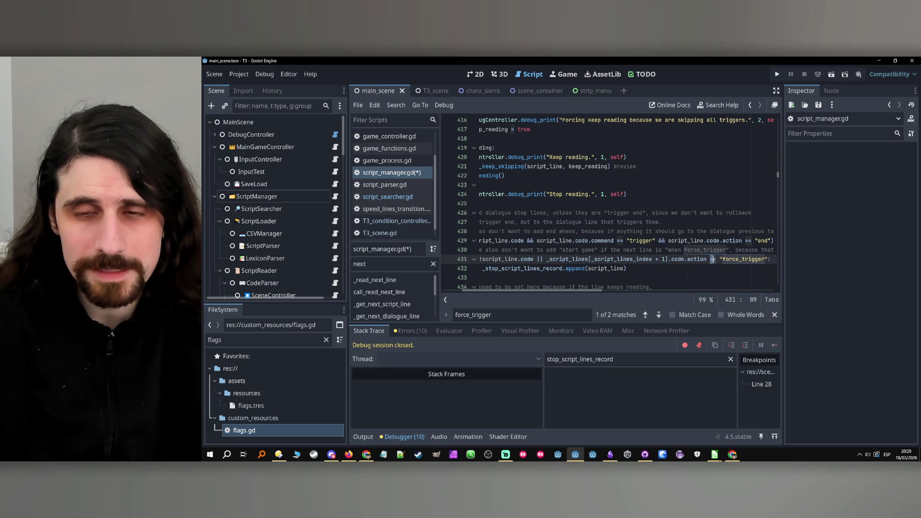
{"action": "type", "text": "!"}
{"action": "left_click", "coordinate": [708, 266]}
{"action": "double_click", "coordinate": [739, 260]}
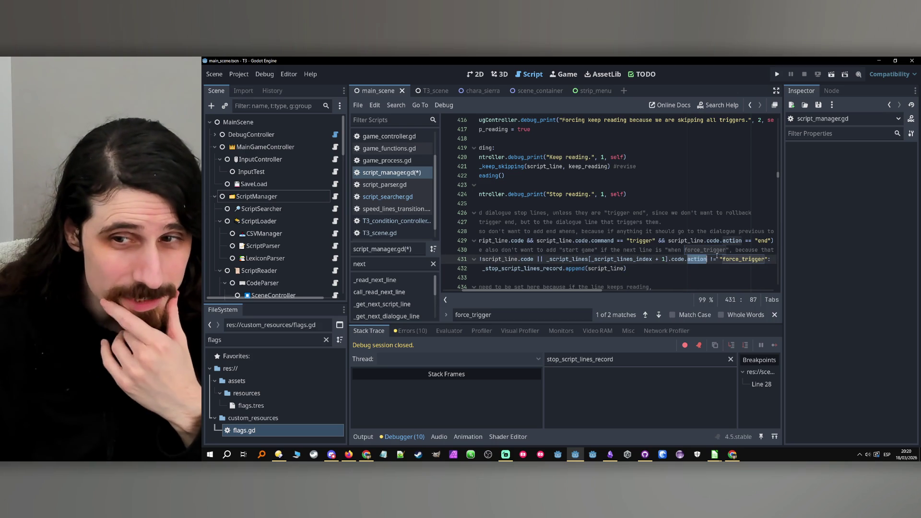
{"action": "double_click", "coordinate": [694, 259]}
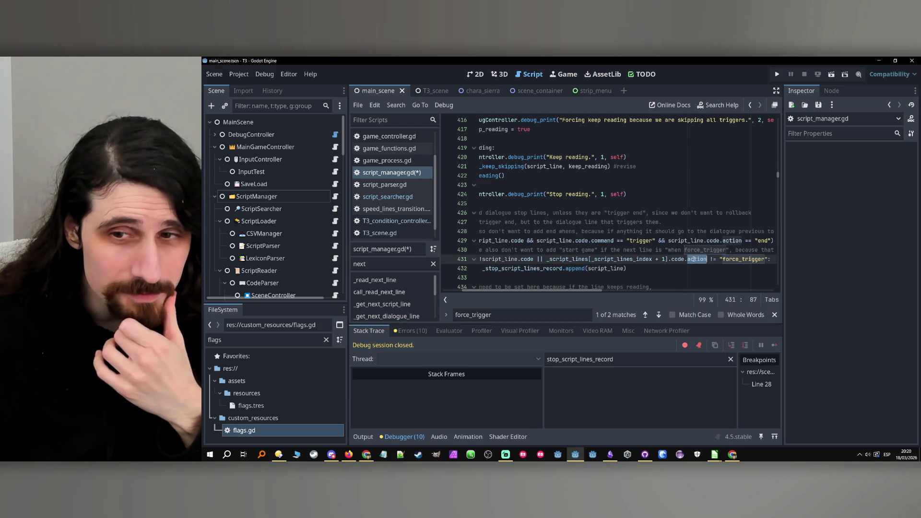
{"action": "double_click", "coordinate": [744, 259]}
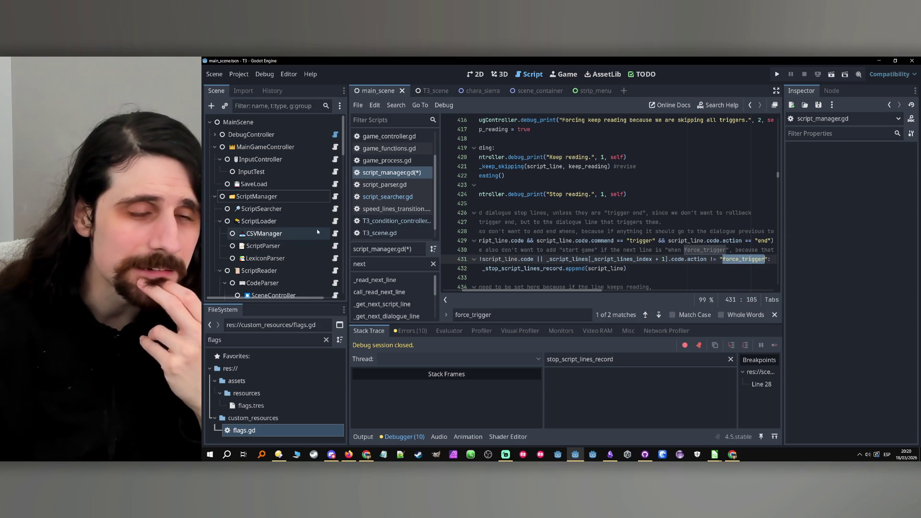
{"action": "scroll", "coordinate": [308, 223], "scroll_direction": "down", "scroll_amount": 3}
{"action": "scroll", "coordinate": [308, 226], "scroll_direction": "down", "scroll_amount": 1}
{"action": "scroll", "coordinate": [300, 220], "scroll_direction": "up", "scroll_amount": 4}
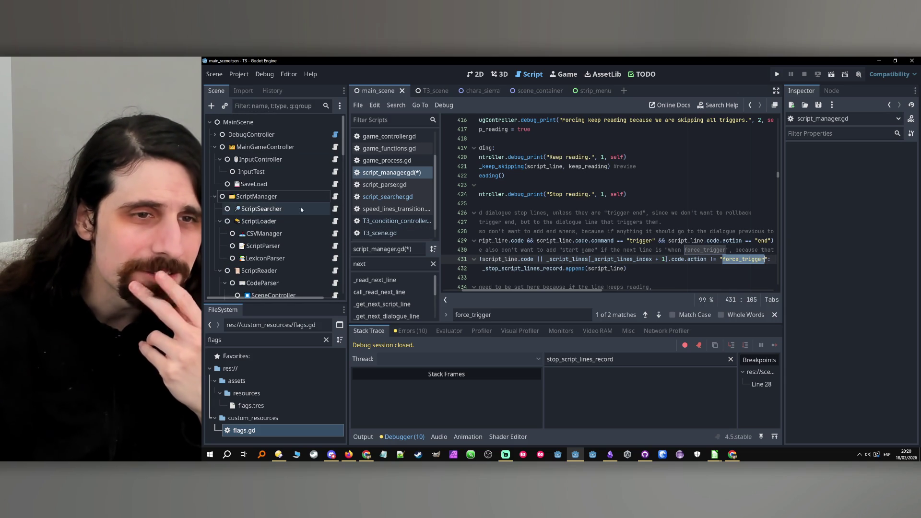
{"action": "left_click", "coordinate": [335, 246]}
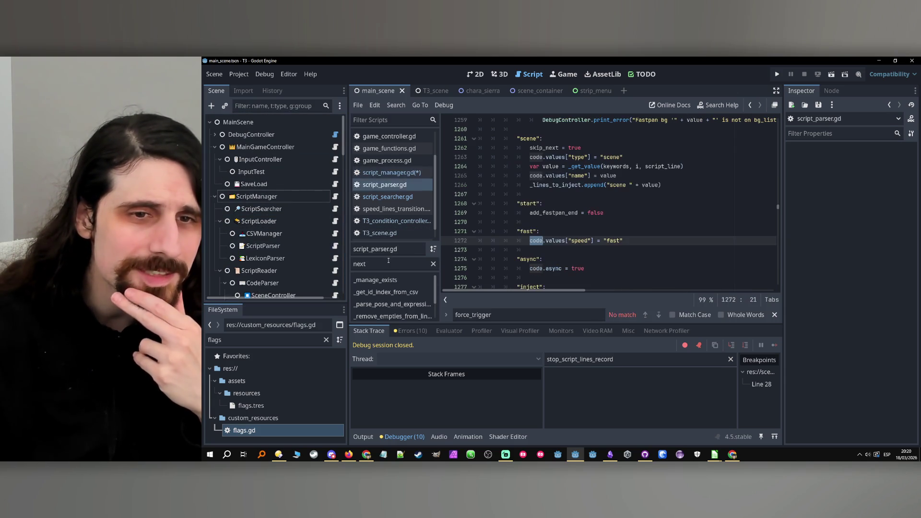
Jump from _parse_when to the _parse_when_operation function definition in script_parser.gd
{"action": "type", "text": "en"}
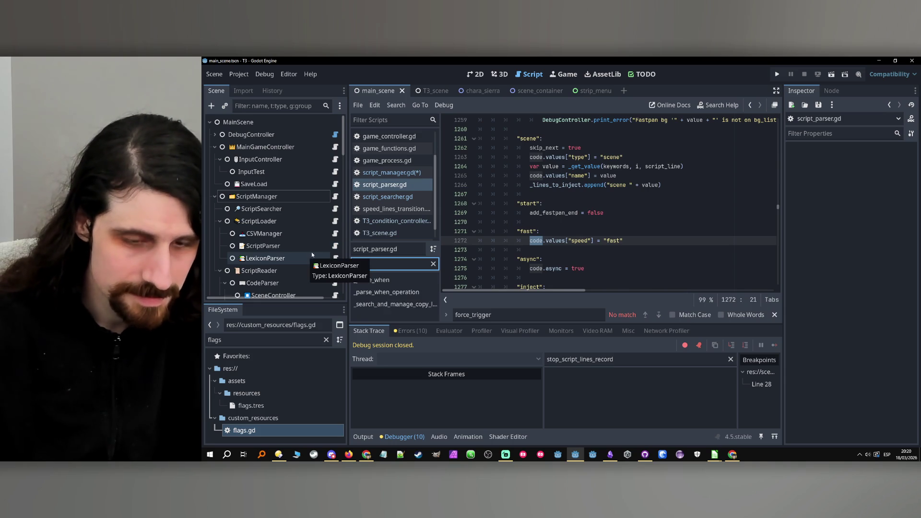
{"action": "left_click", "coordinate": [372, 280]}
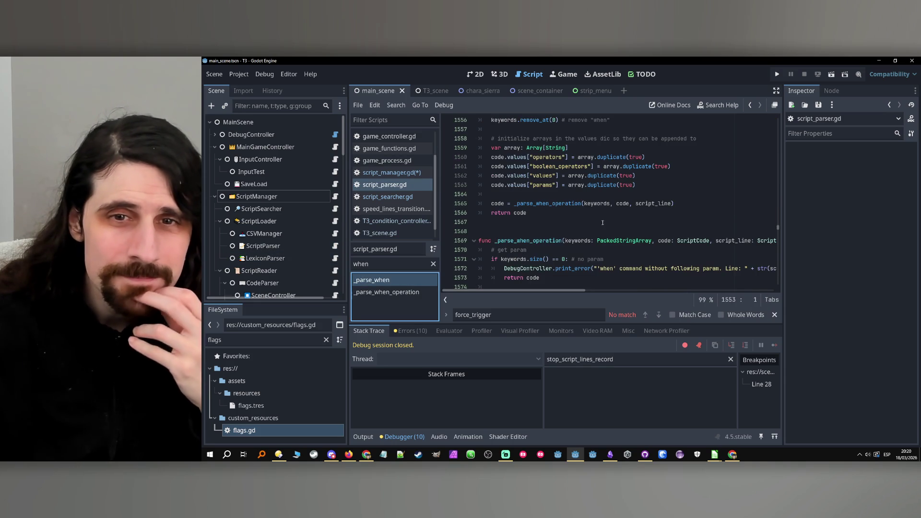
{"action": "scroll", "coordinate": [590, 216], "scroll_direction": "up", "scroll_amount": 2}
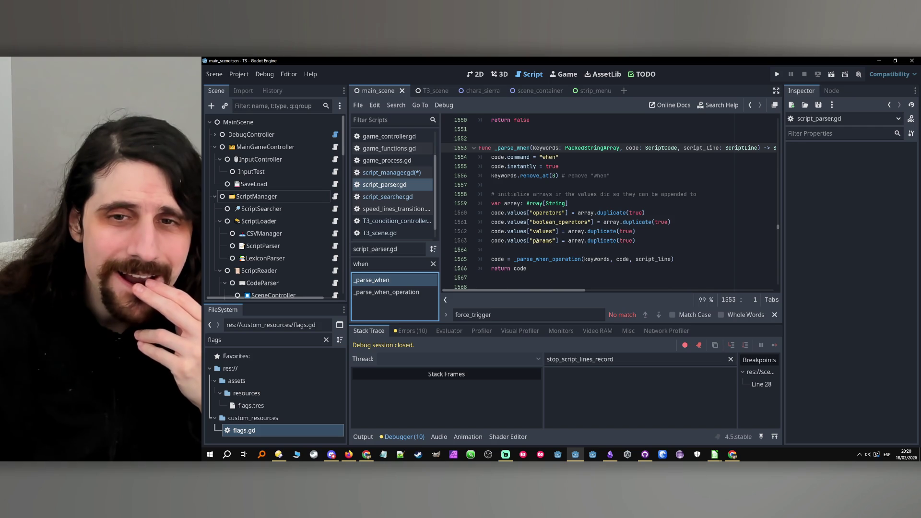
{"action": "scroll", "coordinate": [536, 240], "scroll_direction": "down", "scroll_amount": 3}
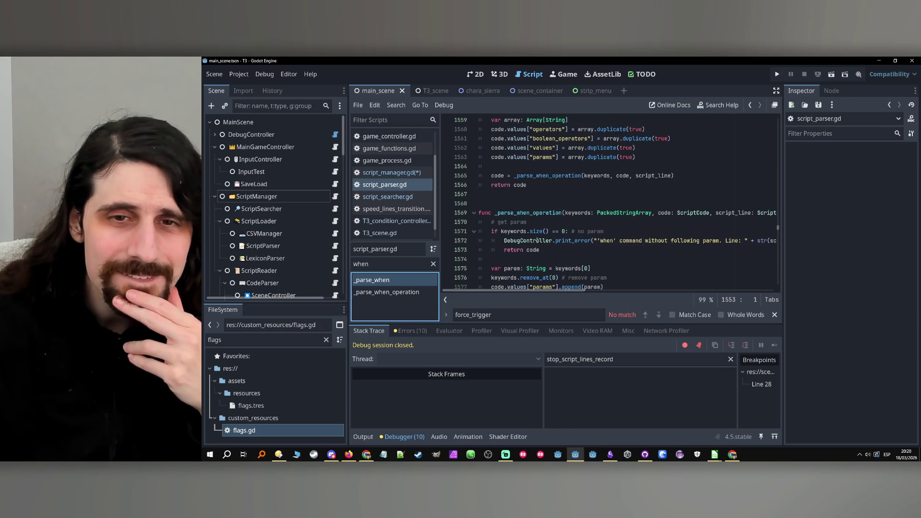
{"action": "left_click", "coordinate": [558, 177]}
{"action": "left_click", "coordinate": [558, 177], "text": "ctrl"}
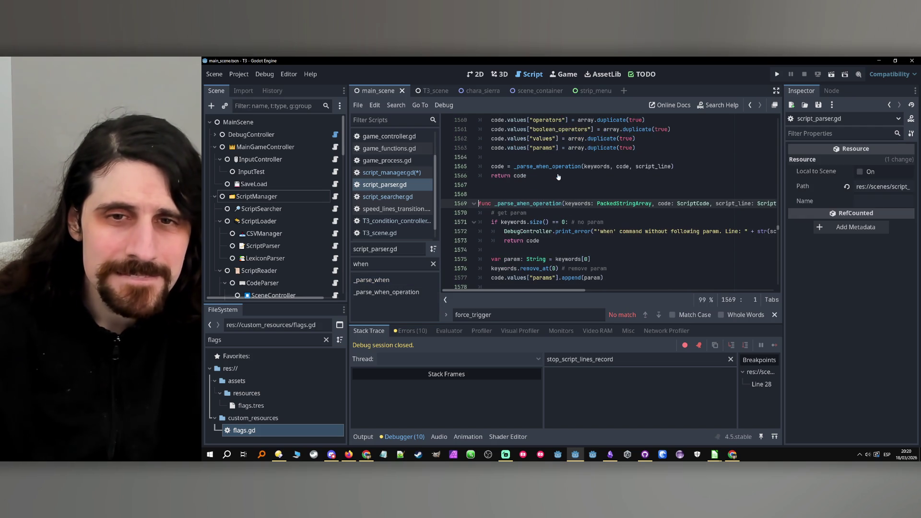
{"action": "scroll", "coordinate": [604, 218], "scroll_direction": "down", "scroll_amount": 5}
{"action": "scroll", "coordinate": [603, 218], "scroll_direction": "down", "scroll_amount": 1}
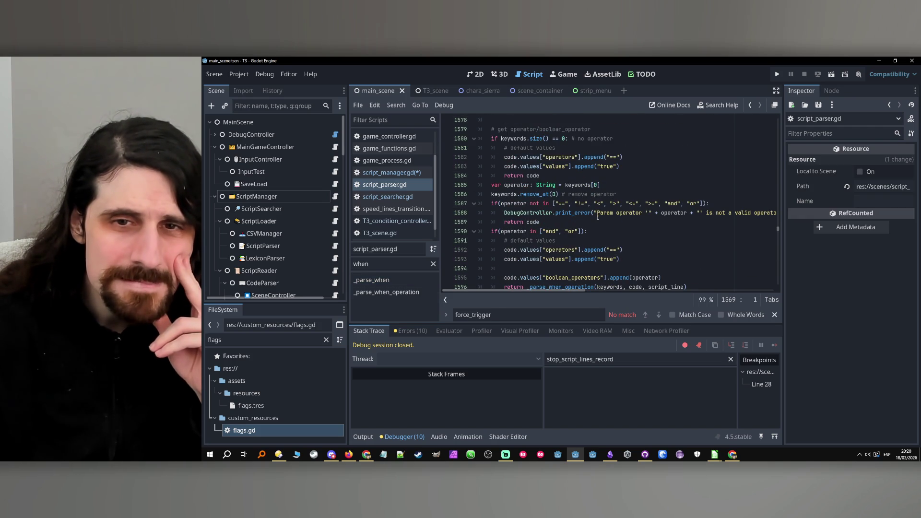
{"action": "scroll", "coordinate": [583, 210], "scroll_direction": "down", "scroll_amount": 1}
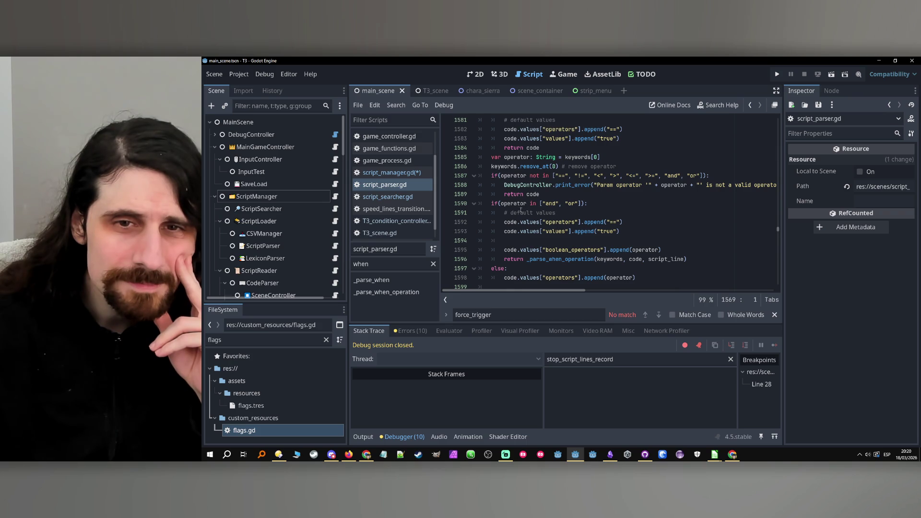
Delete the parentheses around the if conditions on lines 1587 and 1590
{"action": "left_click", "coordinate": [499, 176]}
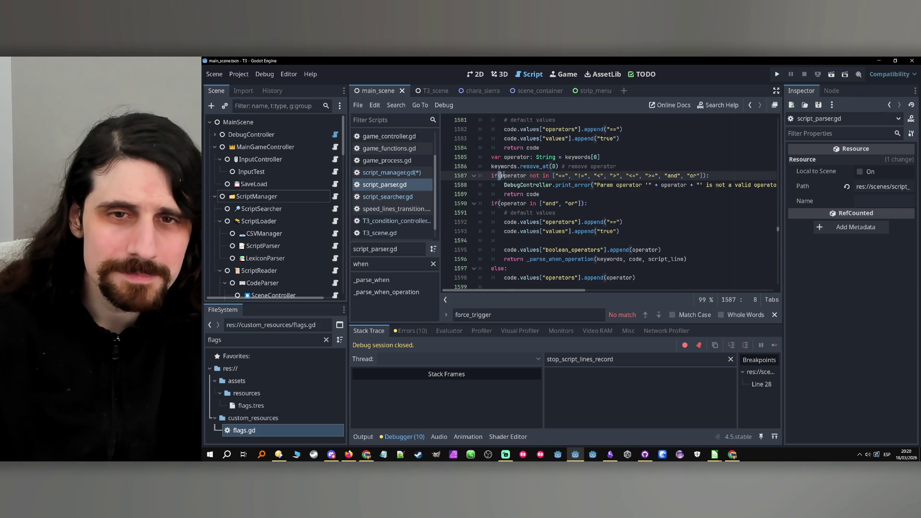
{"action": "key", "text": "End"}
{"action": "key", "text": "Left"}
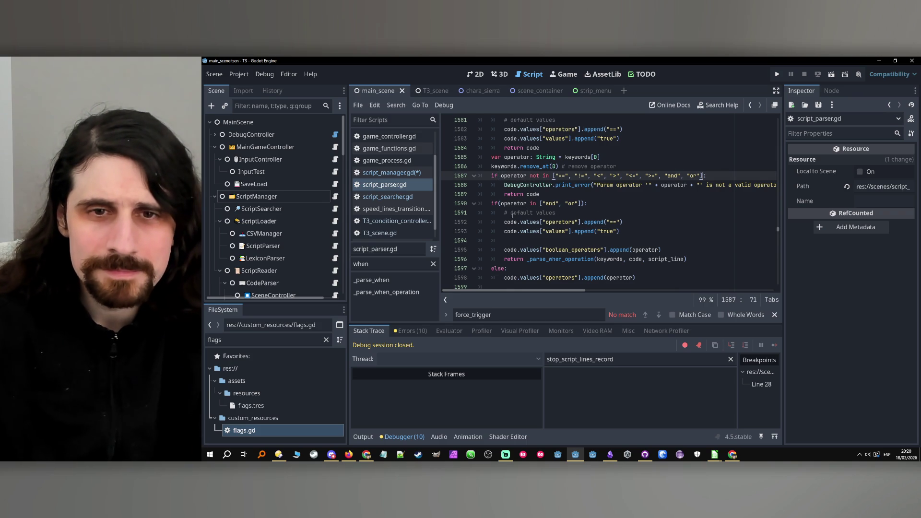
{"action": "left_click", "coordinate": [501, 203]}
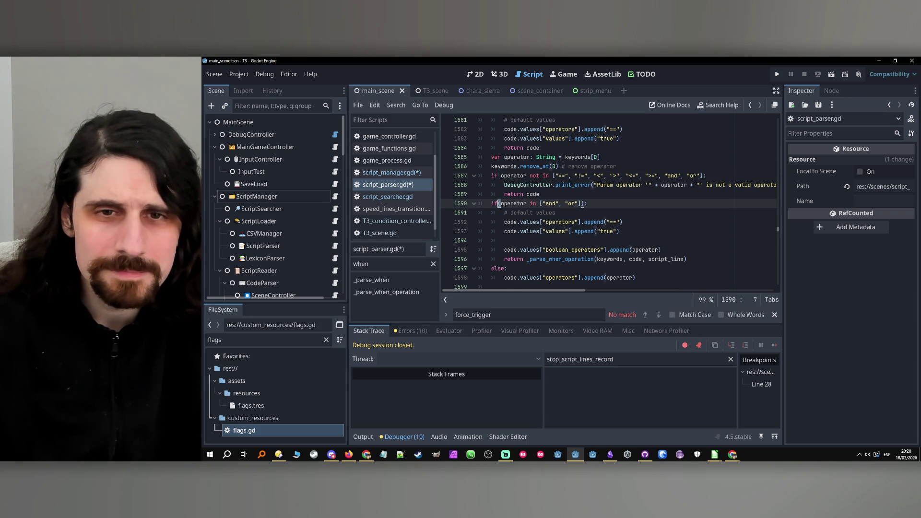
{"action": "key", "text": "End"}
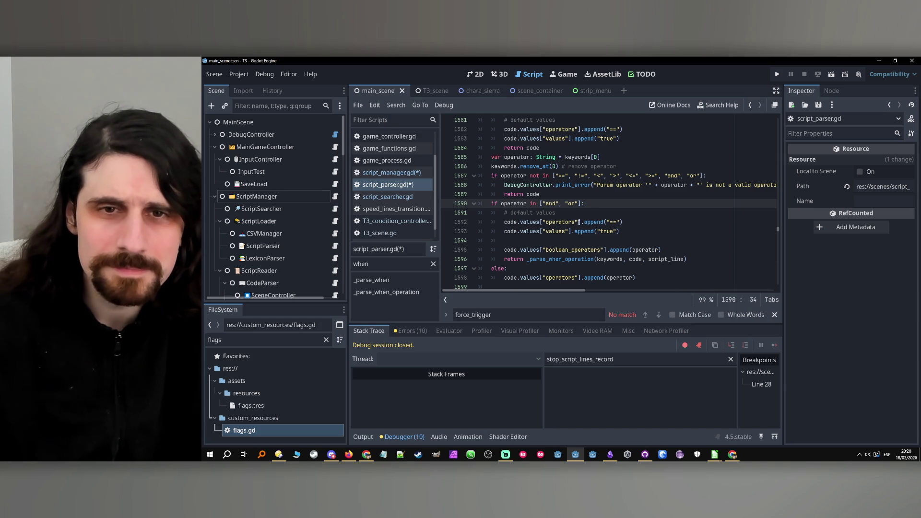
{"action": "scroll", "coordinate": [584, 213], "scroll_direction": "down", "scroll_amount": 3}
{"action": "scroll", "coordinate": [571, 219], "scroll_direction": "up", "scroll_amount": 2}
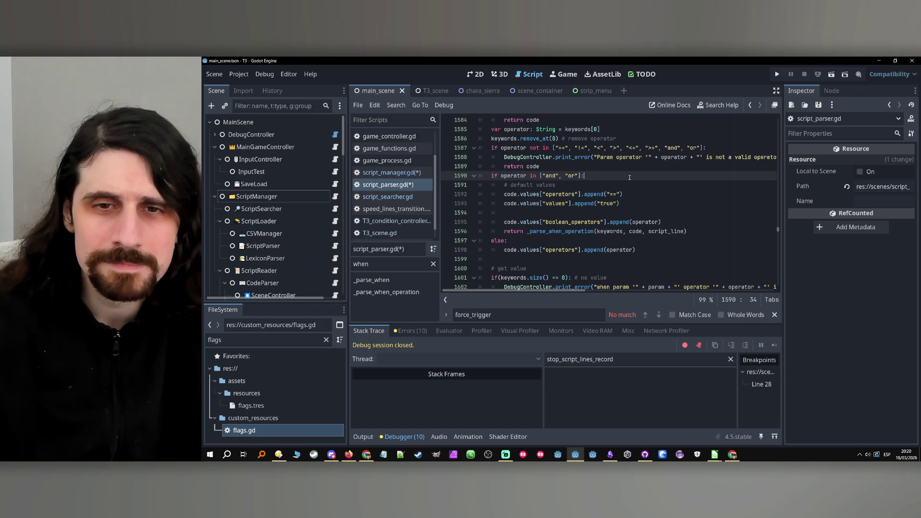
{"action": "scroll", "coordinate": [578, 218], "scroll_direction": "up", "scroll_amount": 2}
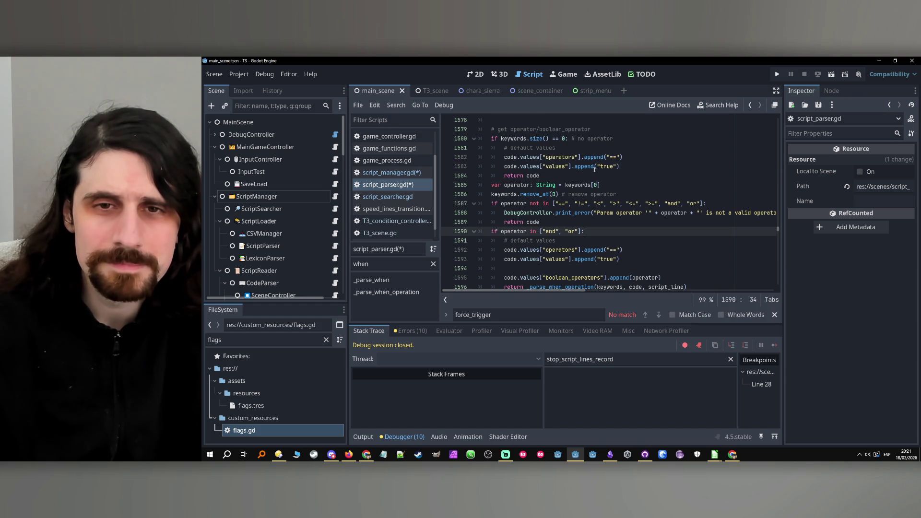
{"action": "scroll", "coordinate": [593, 169], "scroll_direction": "up", "scroll_amount": 3}
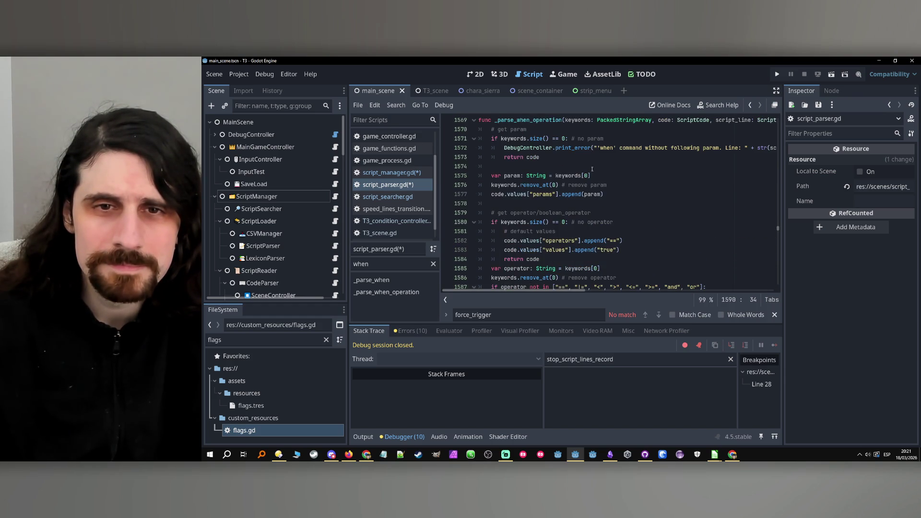
{"action": "scroll", "coordinate": [590, 170], "scroll_direction": "up", "scroll_amount": 1}
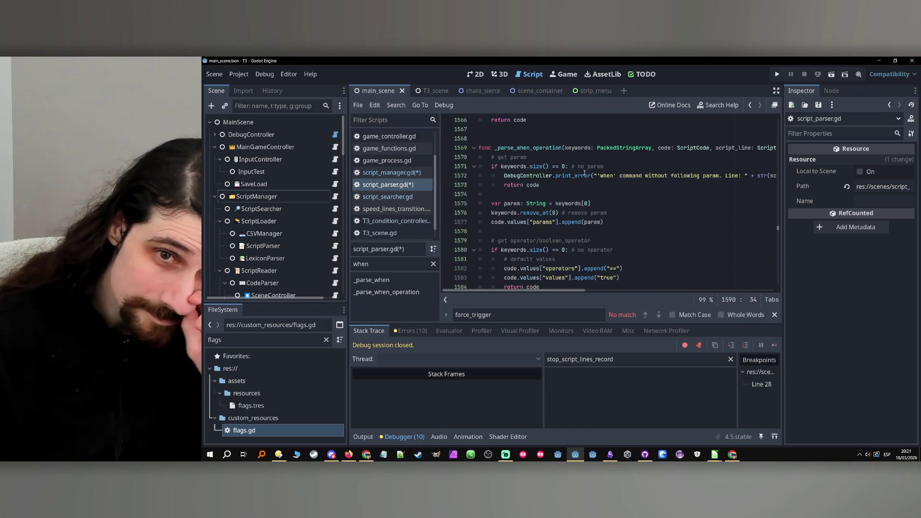
{"action": "mouse_move", "coordinate": [583, 174]}
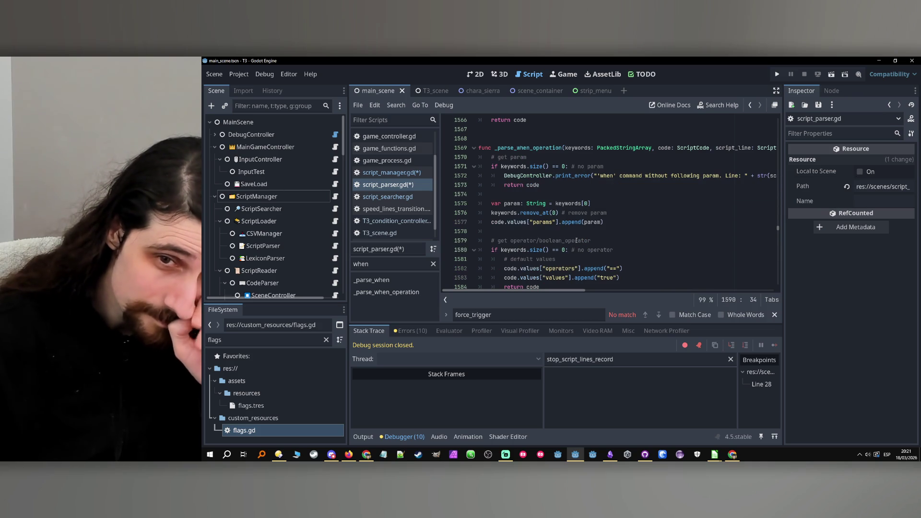
{"action": "scroll", "coordinate": [576, 238], "scroll_direction": "down", "scroll_amount": 1}
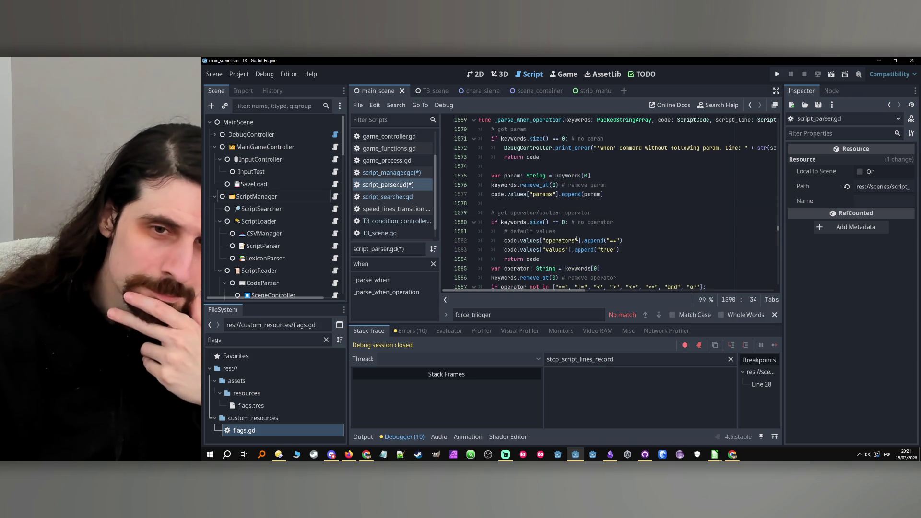
{"action": "scroll", "coordinate": [607, 229], "scroll_direction": "down", "scroll_amount": 1}
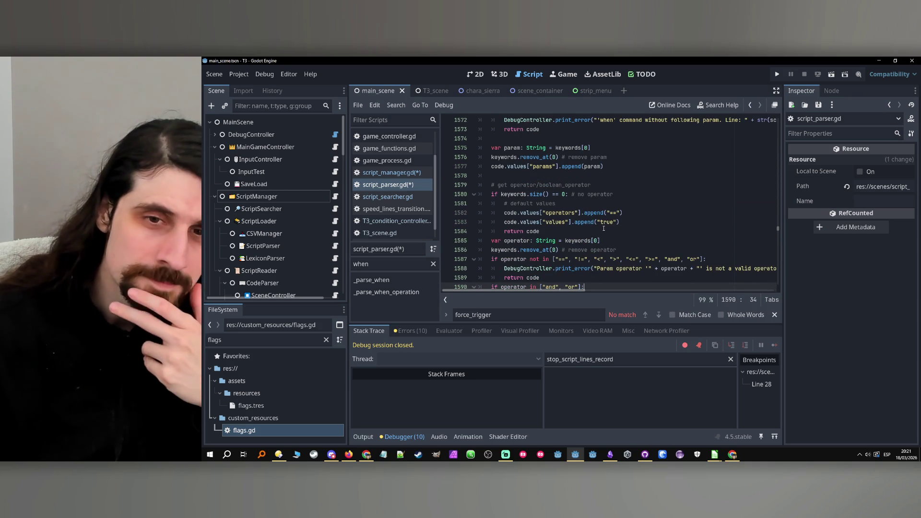
{"action": "scroll", "coordinate": [603, 228], "scroll_direction": "down", "scroll_amount": 1}
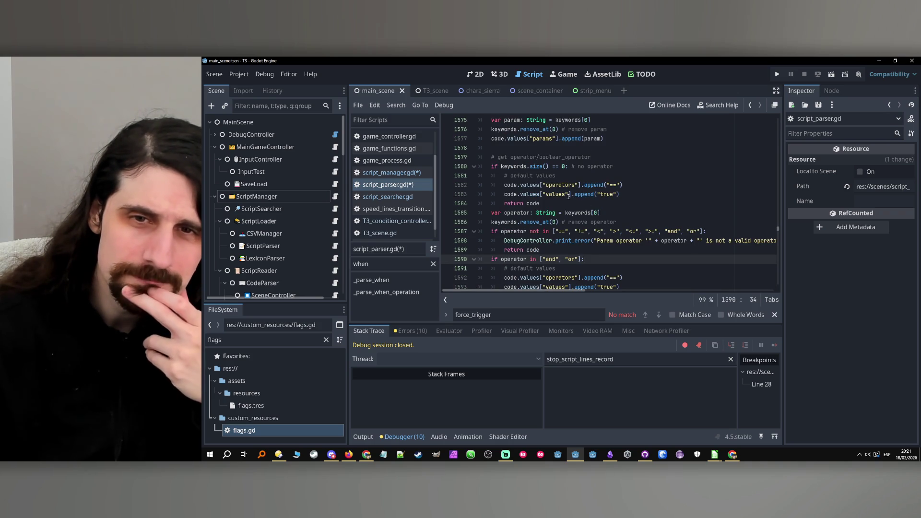
{"action": "scroll", "coordinate": [582, 194], "scroll_direction": "down", "scroll_amount": 5}
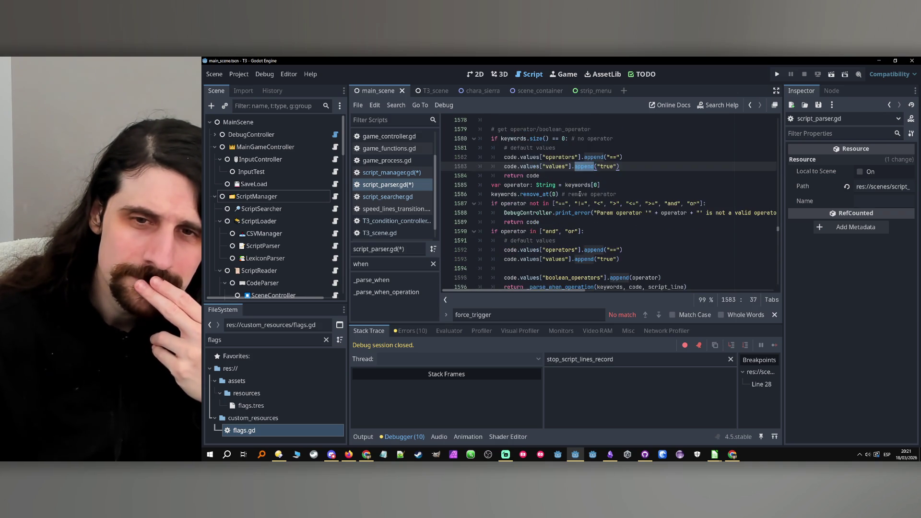
{"action": "scroll", "coordinate": [580, 194], "scroll_direction": "up", "scroll_amount": 8}
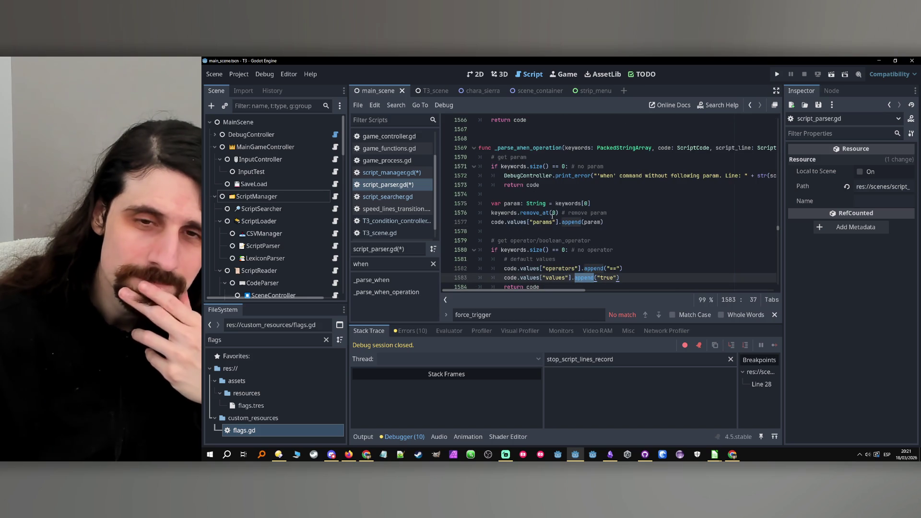
{"action": "double_click", "coordinate": [542, 222]}
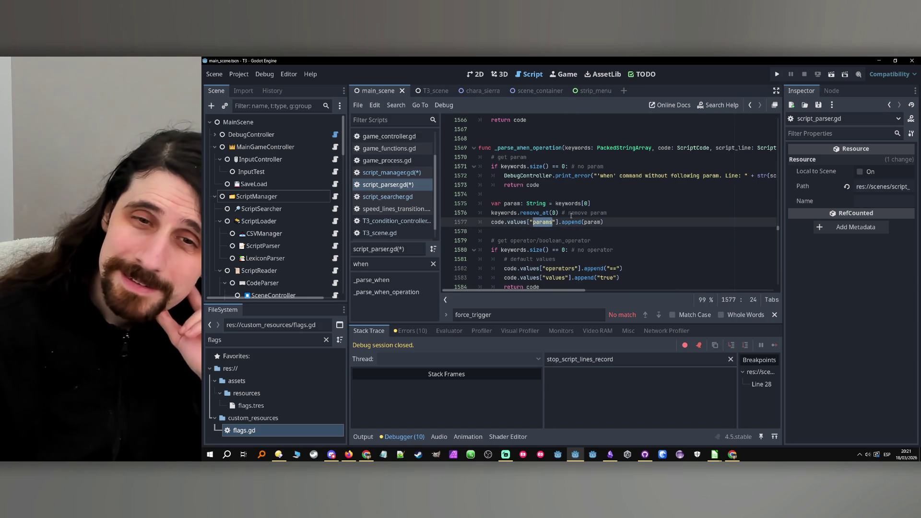
{"action": "left_click_drag", "start_coordinate": [557, 219], "coordinate": [488, 226]}
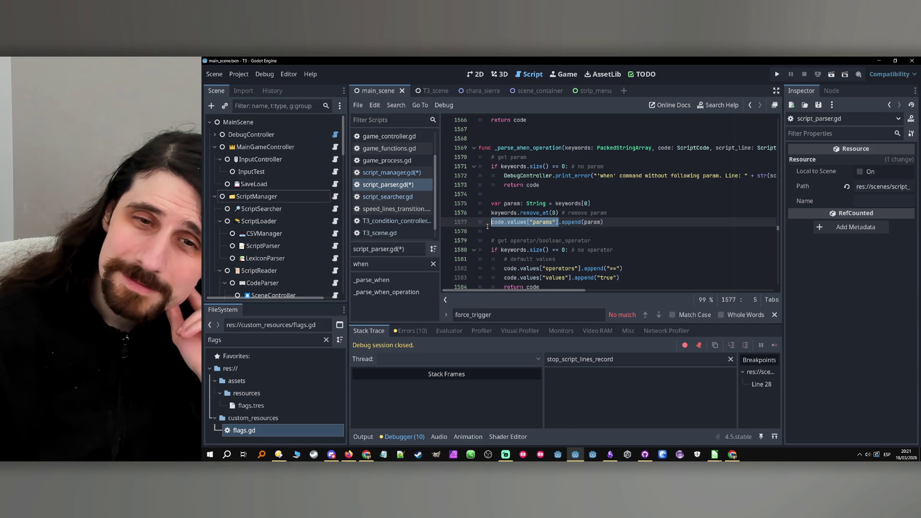
{"action": "scroll", "coordinate": [575, 248], "scroll_direction": "up", "scroll_amount": 5}
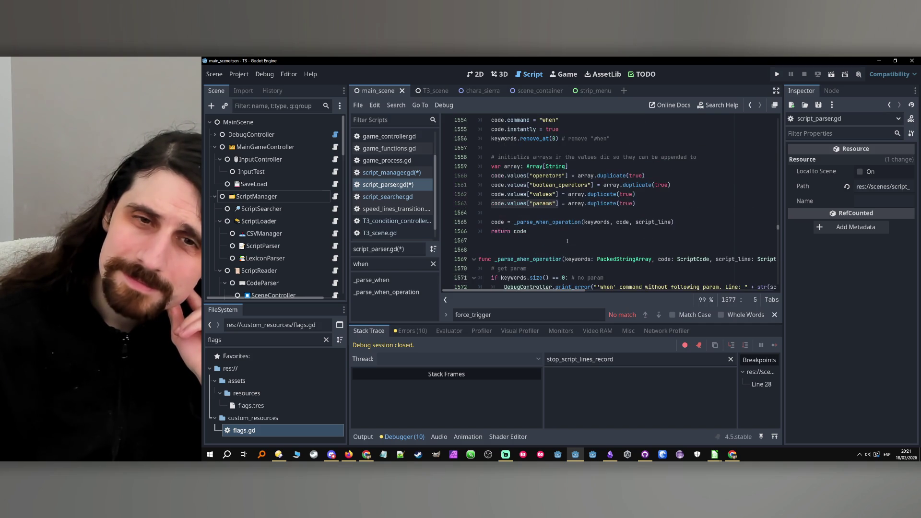
{"action": "scroll", "coordinate": [567, 241], "scroll_direction": "up", "scroll_amount": 1}
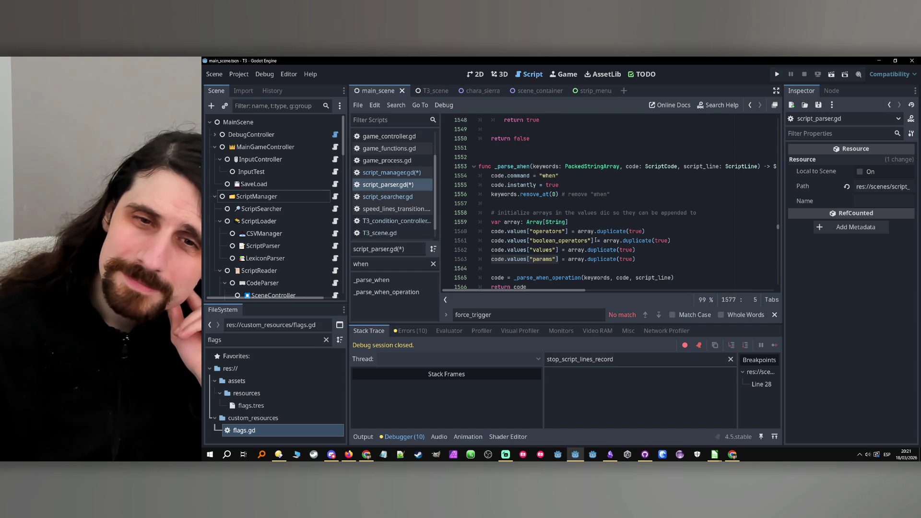
{"action": "mouse_move", "coordinate": [617, 240]}
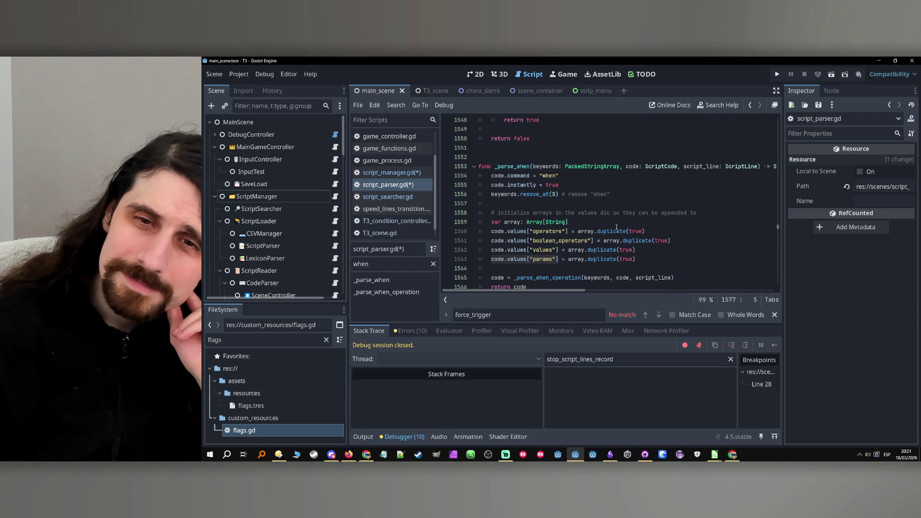
{"action": "scroll", "coordinate": [669, 235], "scroll_direction": "down", "scroll_amount": 2}
{"action": "scroll", "coordinate": [665, 227], "scroll_direction": "down", "scroll_amount": 3}
{"action": "scroll", "coordinate": [660, 224], "scroll_direction": "down", "scroll_amount": 2}
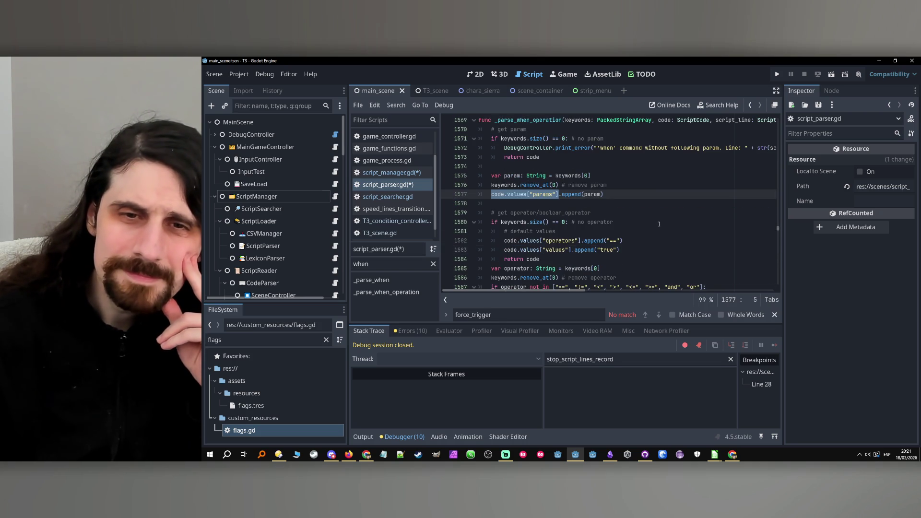
Open script_manager.gd at the force_trigger match and widen the code editor
{"action": "left_click", "coordinate": [336, 201]}
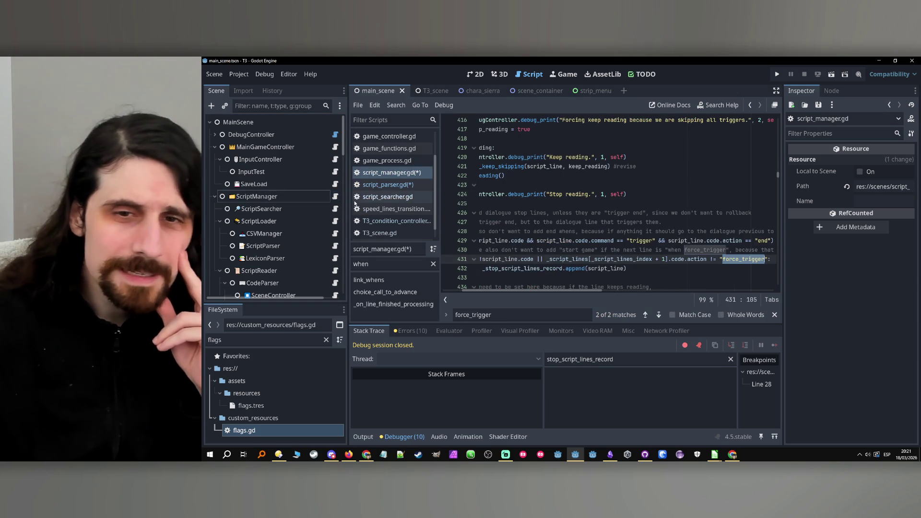
{"action": "scroll", "coordinate": [527, 290], "scroll_direction": "left", "scroll_amount": 2}
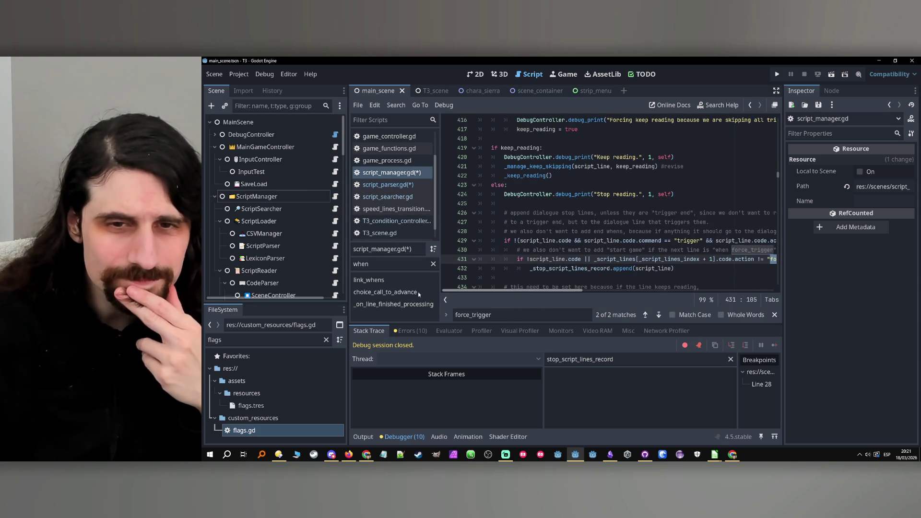
{"action": "left_click_drag", "start_coordinate": [783, 265], "coordinate": [824, 264]}
{"action": "scroll", "coordinate": [732, 263], "scroll_direction": "up", "scroll_amount": 1}
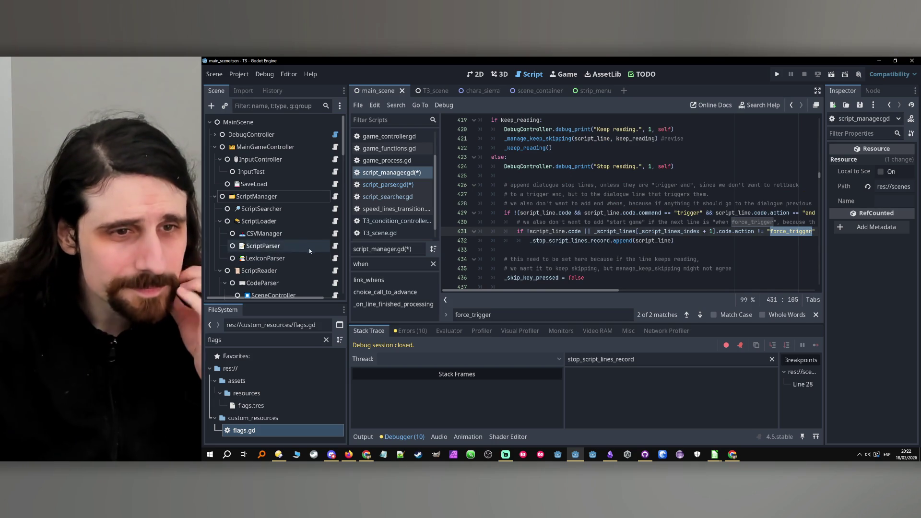
Glance at script_parser.gd, then return to line 431 and select the word 'action'
{"action": "left_click", "coordinate": [335, 246]}
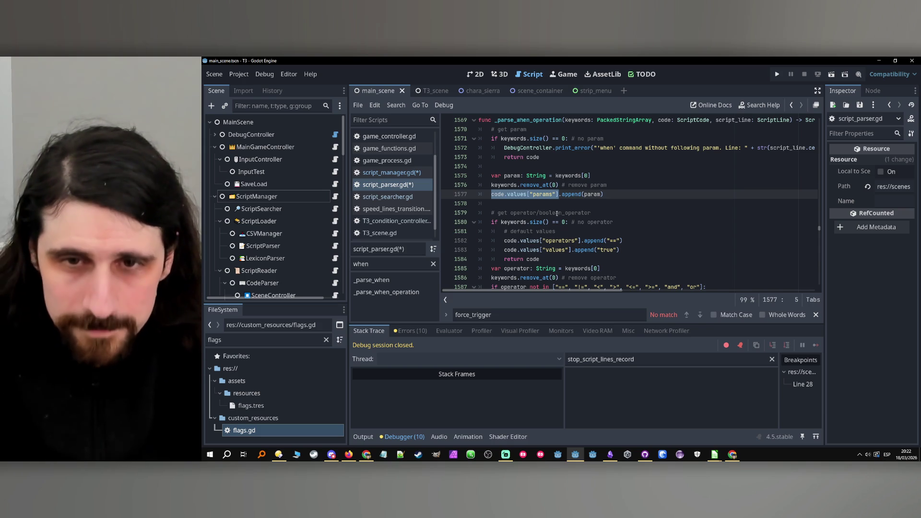
{"action": "scroll", "coordinate": [557, 214], "scroll_direction": "up", "scroll_amount": 3}
{"action": "left_click", "coordinate": [511, 312]}
{"action": "scroll", "coordinate": [556, 238], "scroll_direction": "up", "scroll_amount": 5}
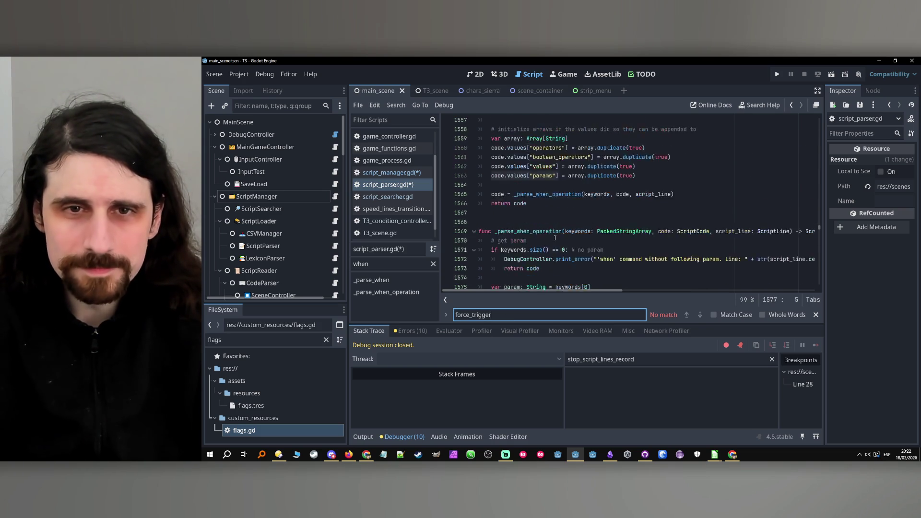
{"action": "scroll", "coordinate": [567, 232], "scroll_direction": "down", "scroll_amount": 2}
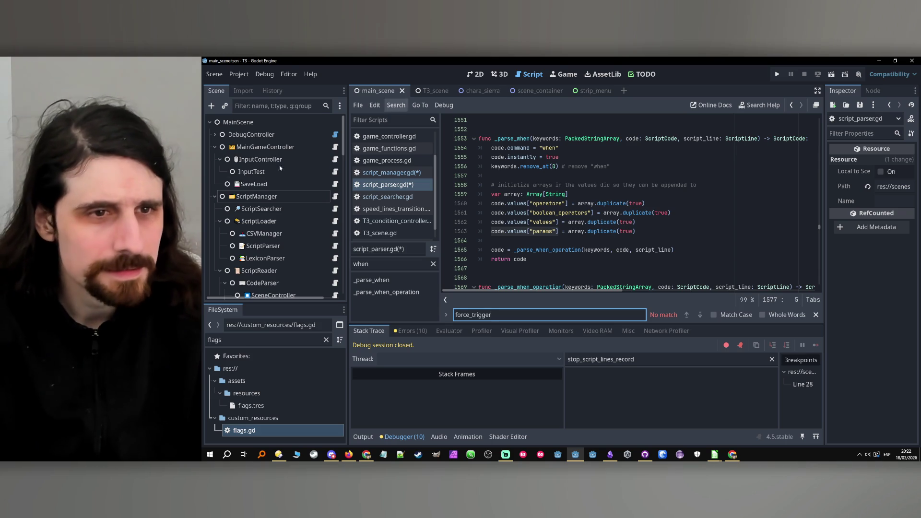
{"action": "left_click", "coordinate": [336, 196]}
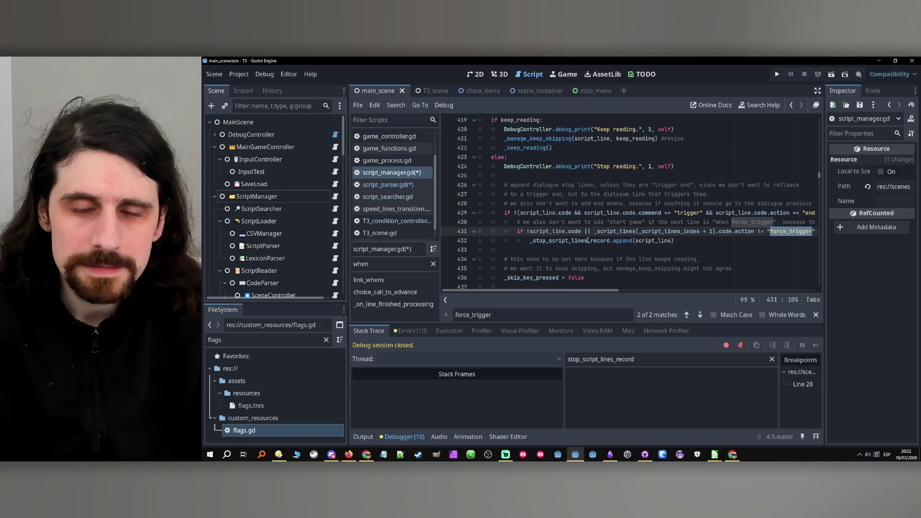
{"action": "left_click", "coordinate": [591, 232]}
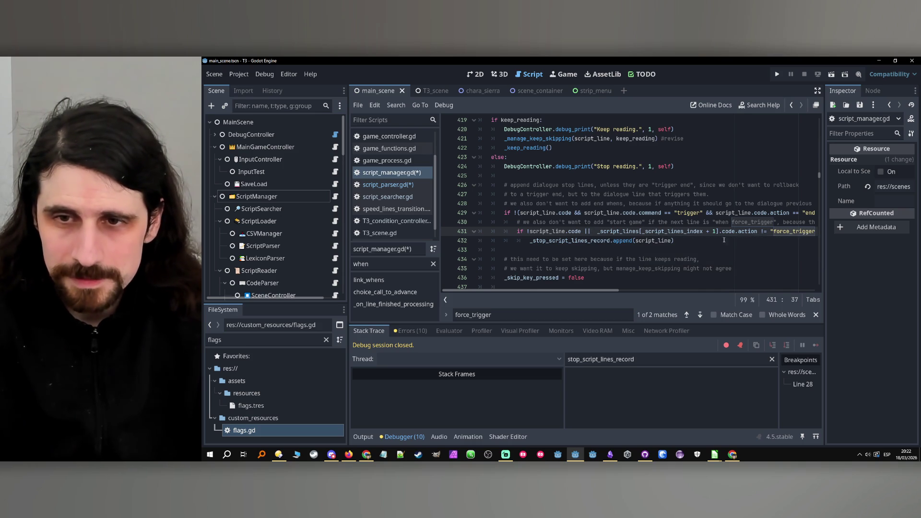
{"action": "double_click", "coordinate": [743, 232]}
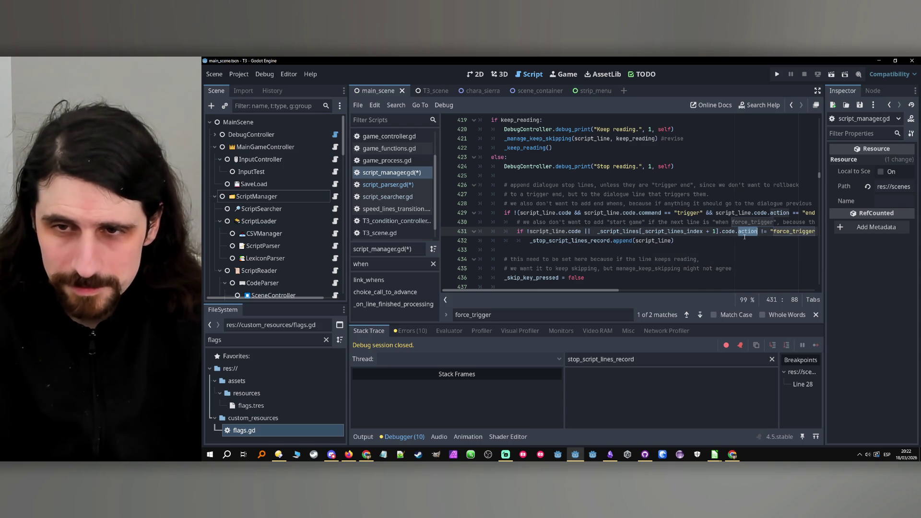
Replace .code.action on line 431 with .code.command == "when" &&
{"action": "mouse_move", "coordinate": [744, 236]}
{"action": "type", "text": "co"}
{"action": "key", "text": "Return"}
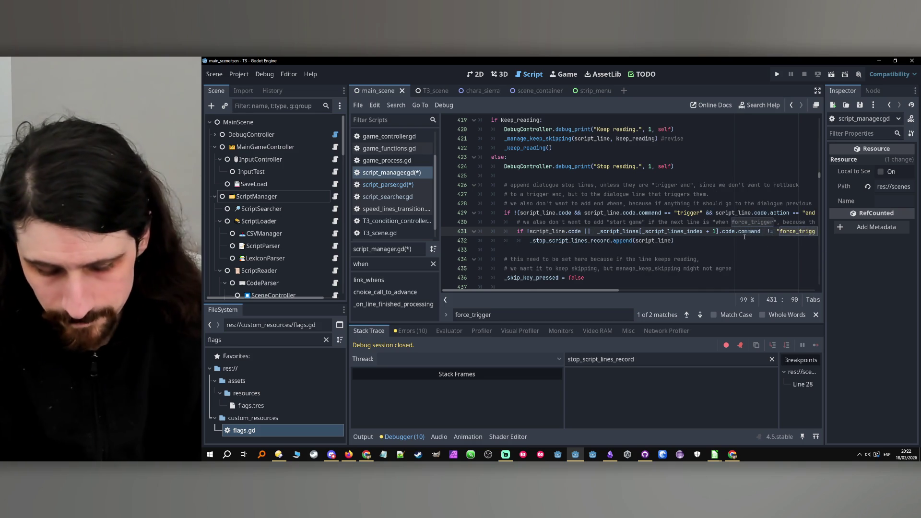
{"action": "type", "text": "== wh"}
{"action": "key", "text": "BackSpace"}
{"action": "key", "text": "BackSpace"}
{"action": "key", "text": "BackSpace"}
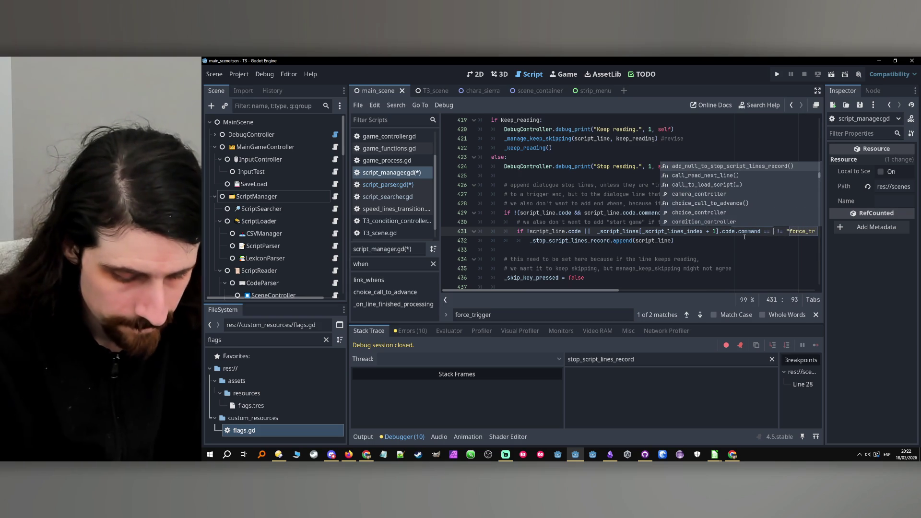
{"action": "type", "text": "\"when"}
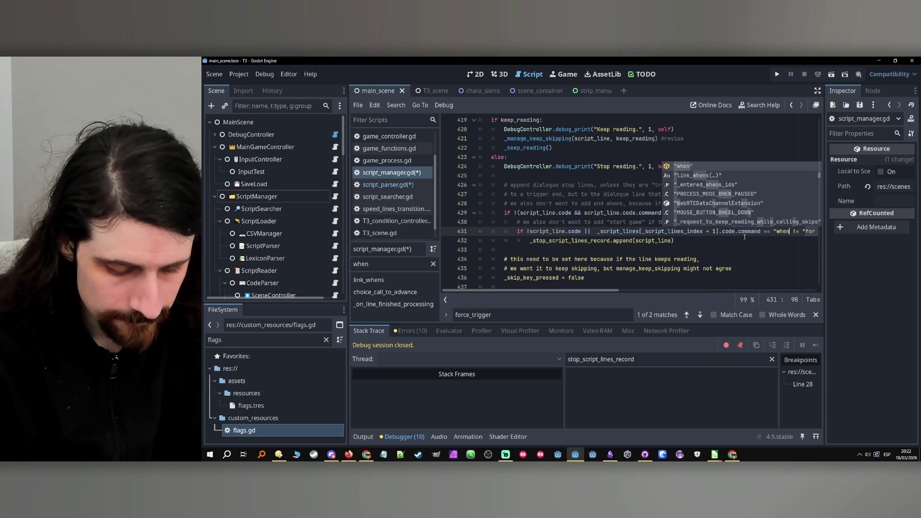
{"action": "type", "text": "\" &&"}
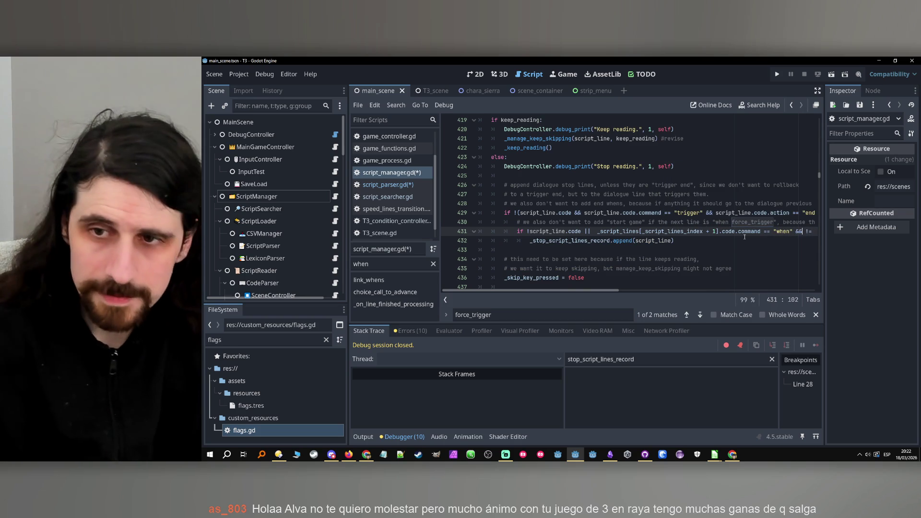
Insert an opening parenthesis before _script_lines and copy the next line's code reference
{"action": "left_click", "coordinate": [594, 231]}
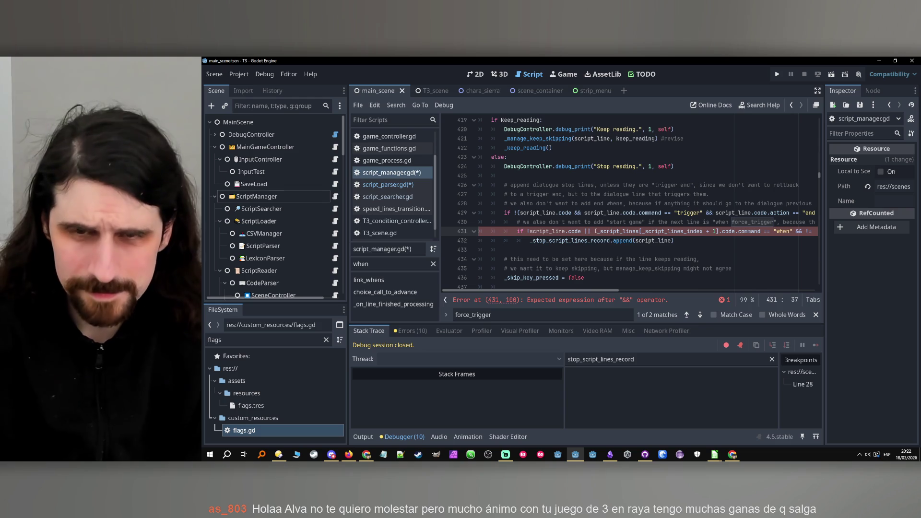
{"action": "type", "text": "("}
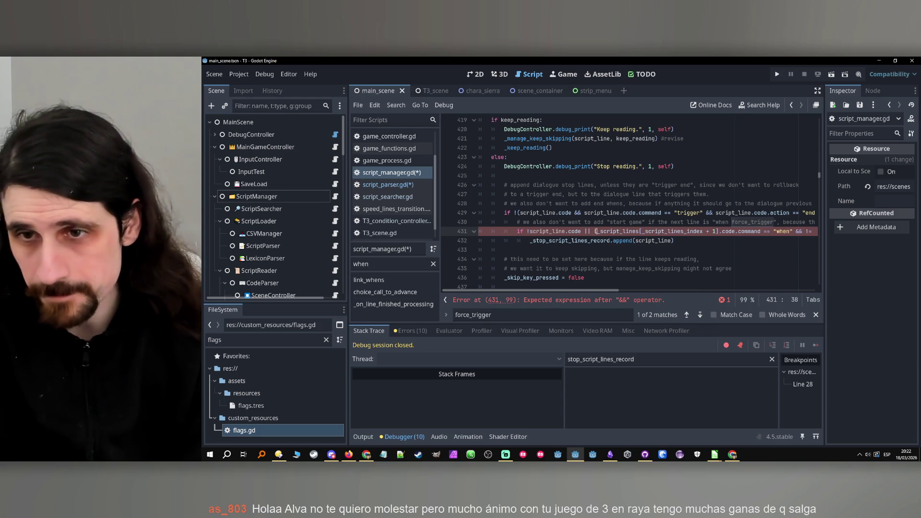
{"action": "left_click_drag", "start_coordinate": [596, 288], "coordinate": [702, 293]}
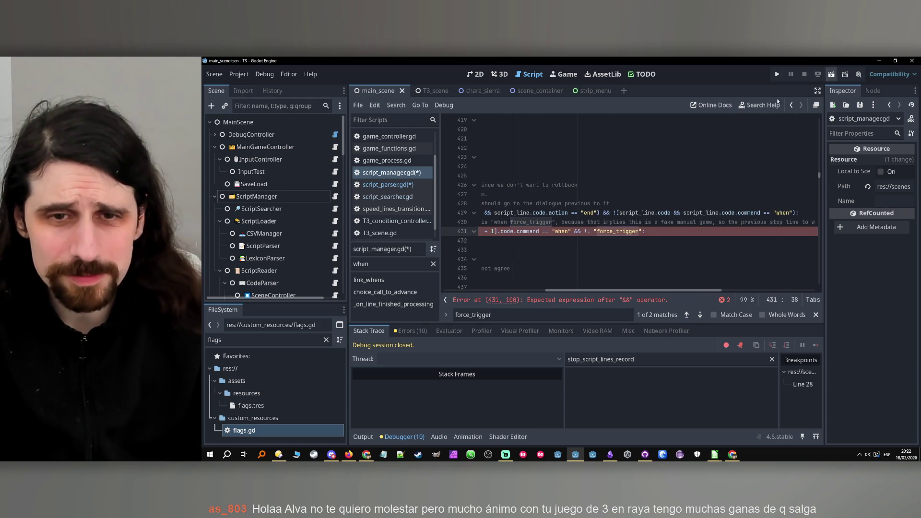
{"action": "mouse_move", "coordinate": [518, 233]}
{"action": "left_mouse_down"}
{"action": "mouse_move", "coordinate": [480, 226]}
{"action": "mouse_move", "coordinate": [624, 233]}
{"action": "mouse_move", "coordinate": [601, 232]}
{"action": "left_mouse_up"}
{"action": "key", "text": "ctrl+c"}
{"action": "scroll", "coordinate": [614, 269], "scroll_direction": "right", "scroll_amount": 5}
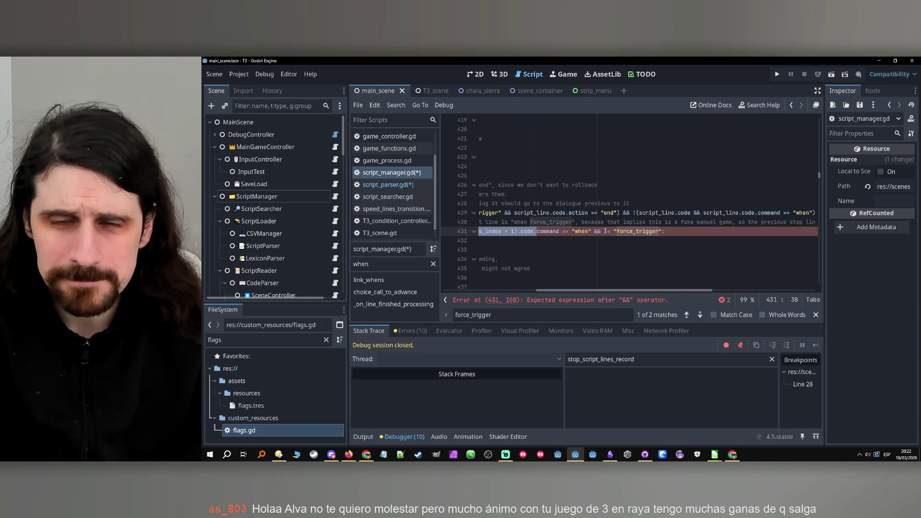
{"action": "left_click", "coordinate": [606, 232]}
Paste the next-line code reference and add its .values["params"][0] comparison
{"action": "key", "text": "ctrl+v"}
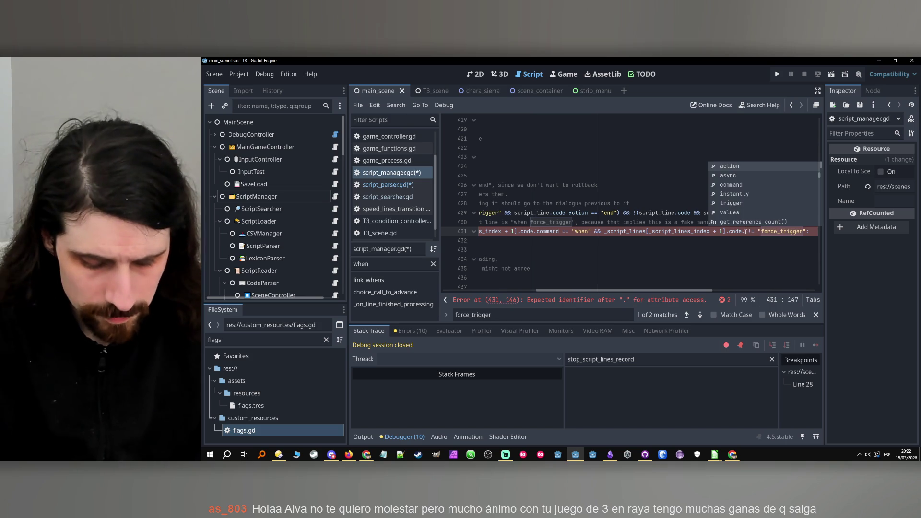
{"action": "type", "text": "values[]"}
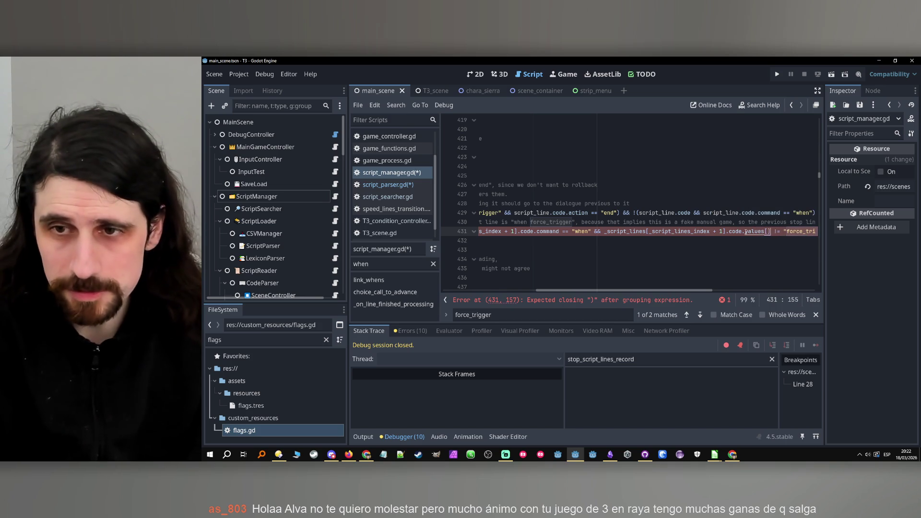
{"action": "type", "text": "\"\"params["}
{"action": "key", "text": "BackSpace"}
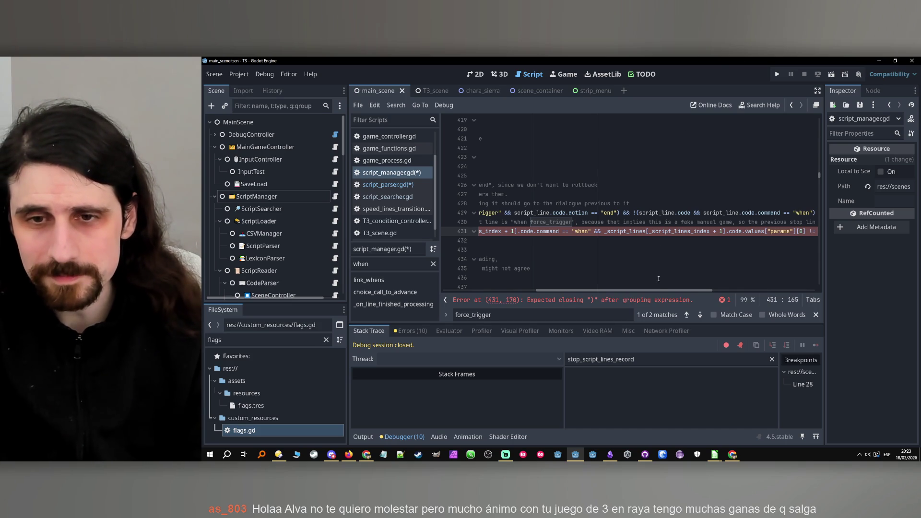
{"action": "left_click_drag", "start_coordinate": [661, 291], "coordinate": [733, 291]}
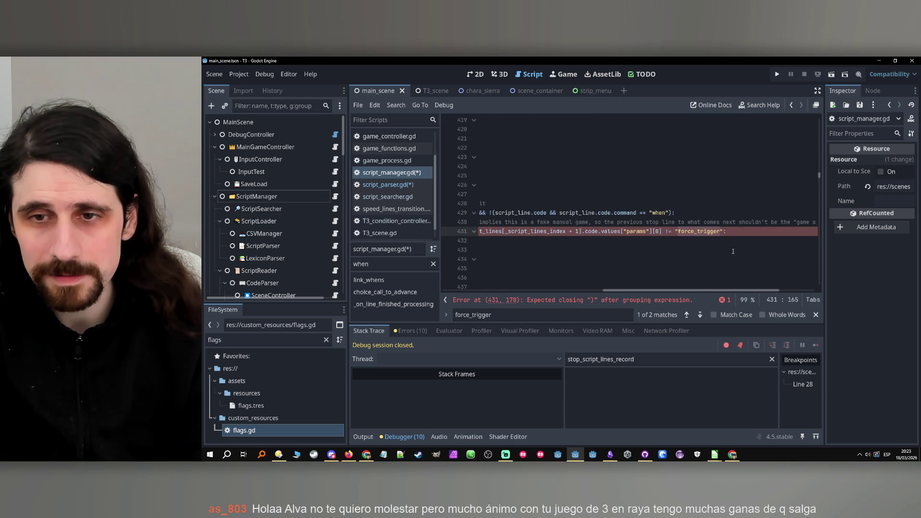
{"action": "left_click", "coordinate": [724, 232]}
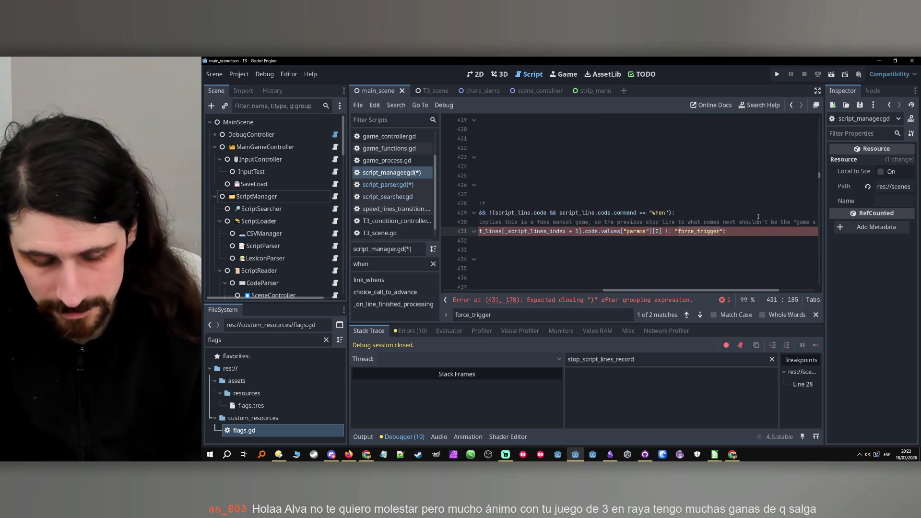
{"action": "type", "text": ")"}
{"action": "mouse_move", "coordinate": [613, 291]}
{"action": "left_mouse_down"}
{"action": "mouse_move", "coordinate": [499, 302]}
{"action": "mouse_move", "coordinate": [516, 297]}
{"action": "mouse_move", "coordinate": [507, 294]}
{"action": "left_mouse_up"}
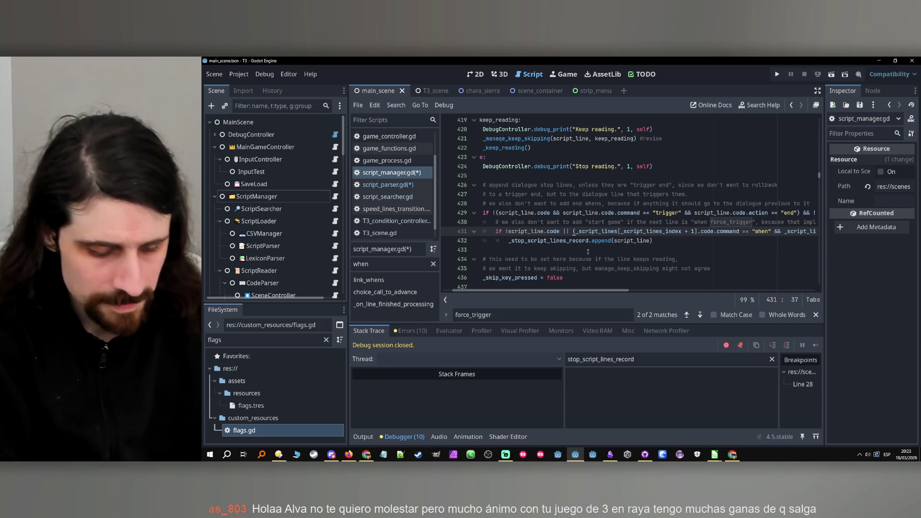
Prefix the group with !, complete the == "force_trigger" check, save, and run the game
{"action": "type", "text": "!"}
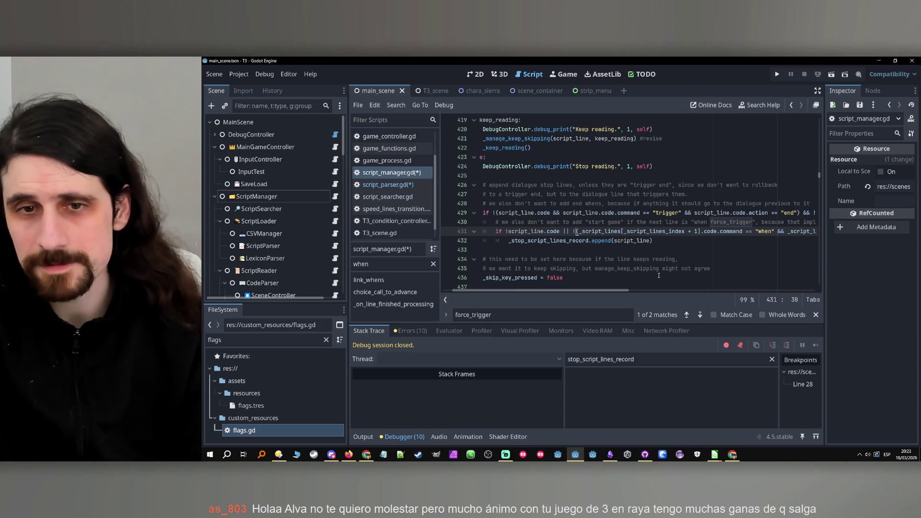
{"action": "left_click_drag", "start_coordinate": [620, 288], "coordinate": [746, 294]}
{"action": "left_click", "coordinate": [729, 232]}
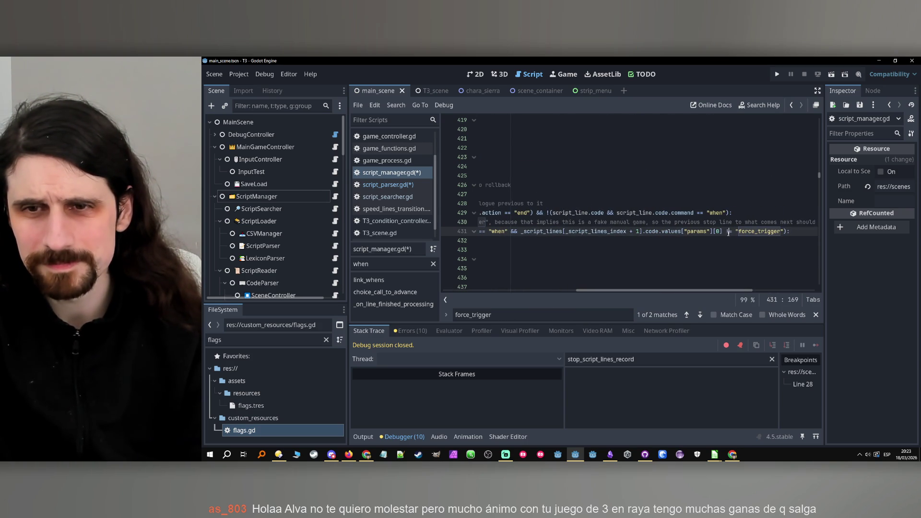
{"action": "type", "text": "="}
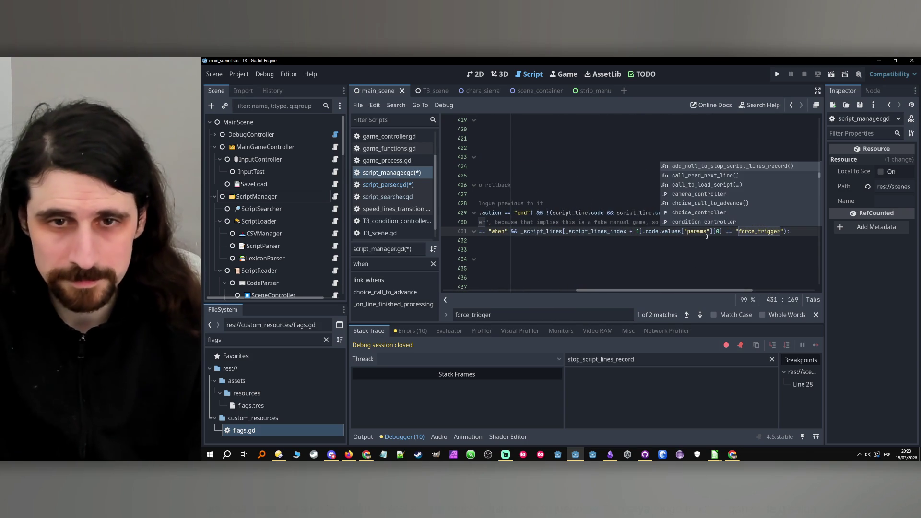
{"action": "left_click", "coordinate": [643, 232]}
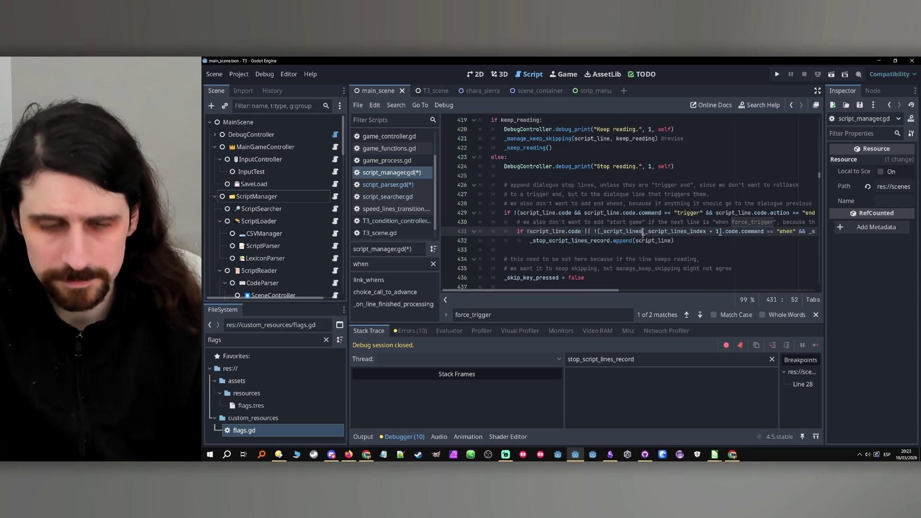
{"action": "key", "text": "ctrl+s"}
{"action": "left_click", "coordinate": [778, 73]}
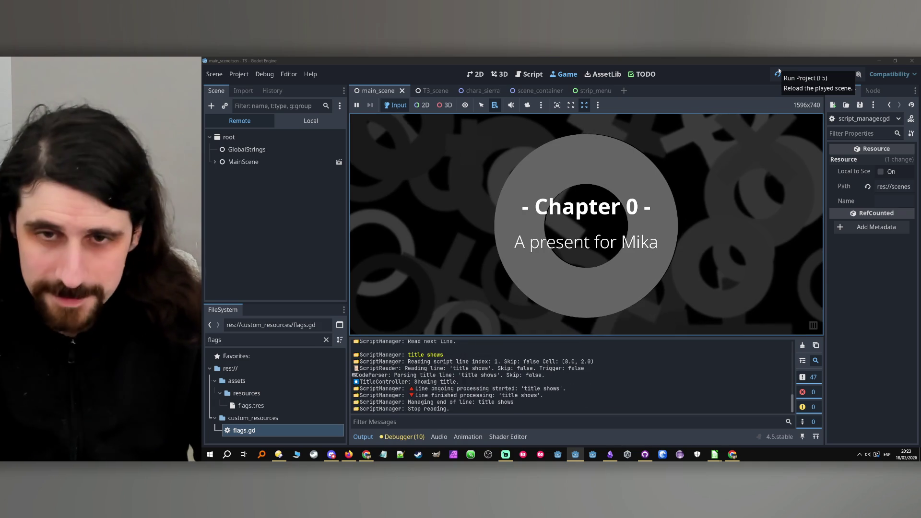
Advance past the chapter title and dialogue to the tic-tac-toe board, hitting the line 28 breakpoint, and clear the output log
{"action": "left_click", "coordinate": [500, 148]}
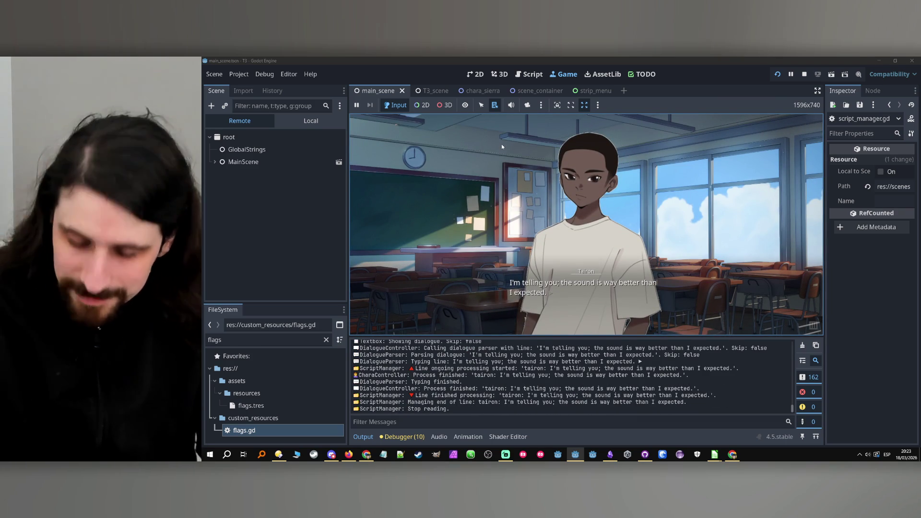
{"action": "key", "text": "space"}
{"action": "key", "text": "space"}
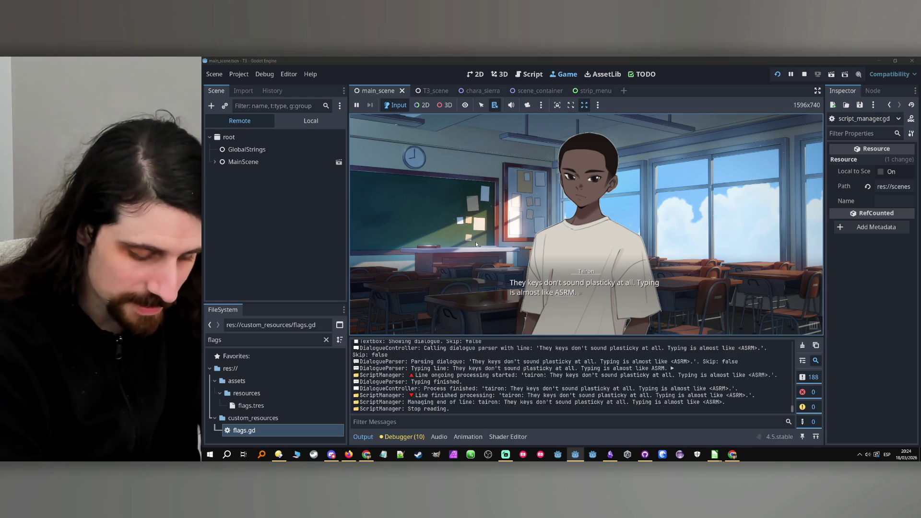
{"action": "key", "text": "space"}
{"action": "key", "text": "space"}
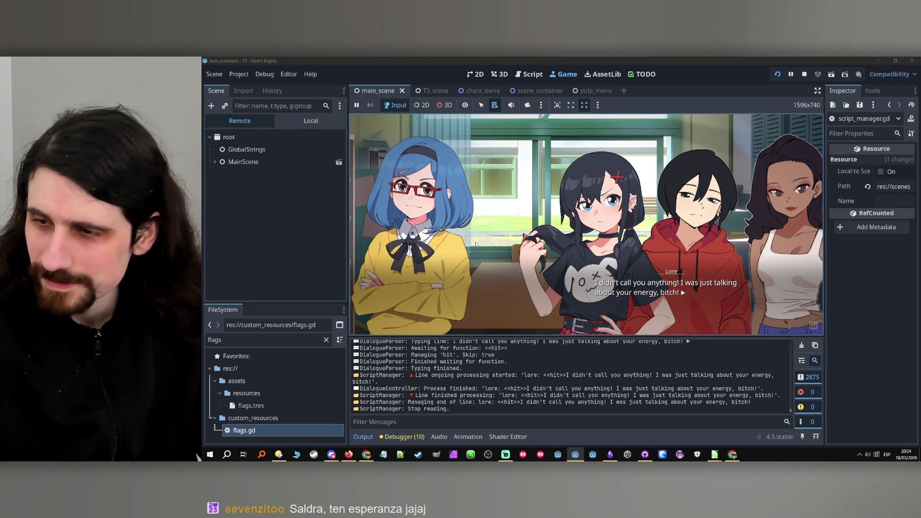
{"action": "left_click", "coordinate": [403, 326]}
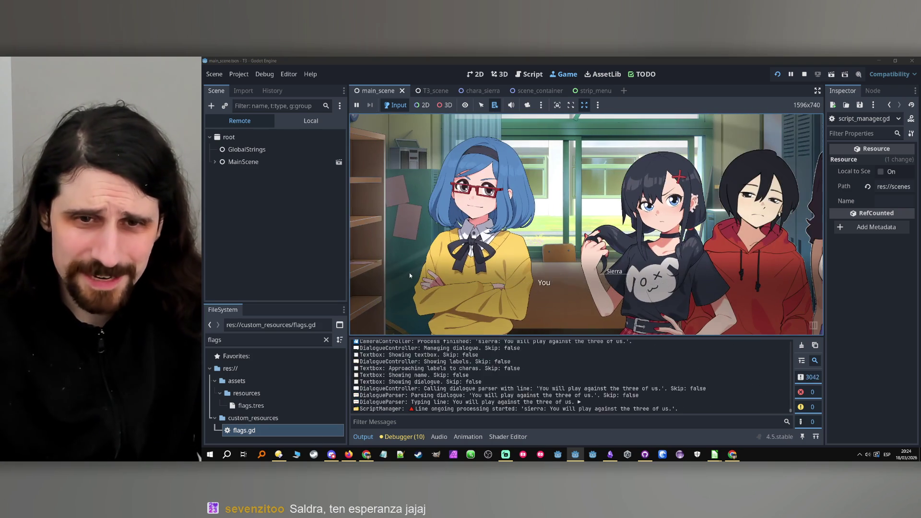
{"action": "left_click", "coordinate": [410, 273]}
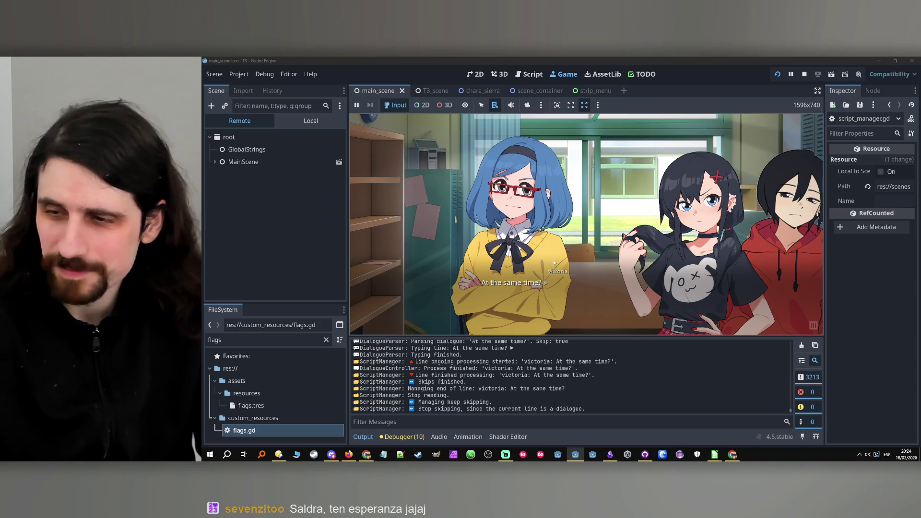
{"action": "left_click", "coordinate": [528, 270]}
{"action": "left_click", "coordinate": [535, 244]}
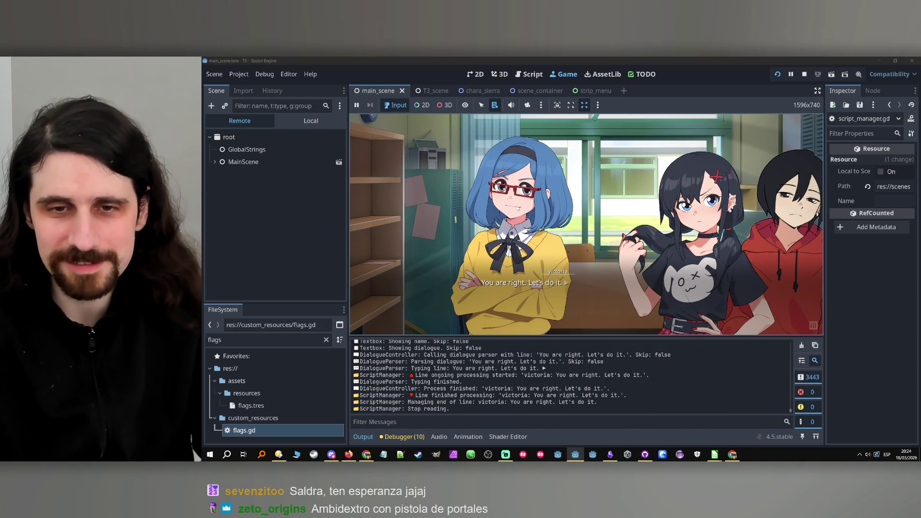
{"action": "left_click", "coordinate": [518, 208]}
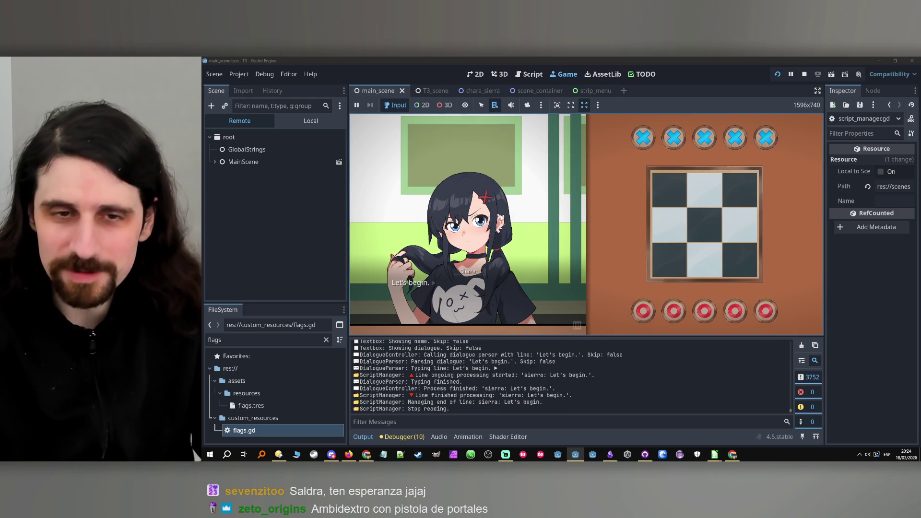
{"action": "left_click", "coordinate": [495, 217]}
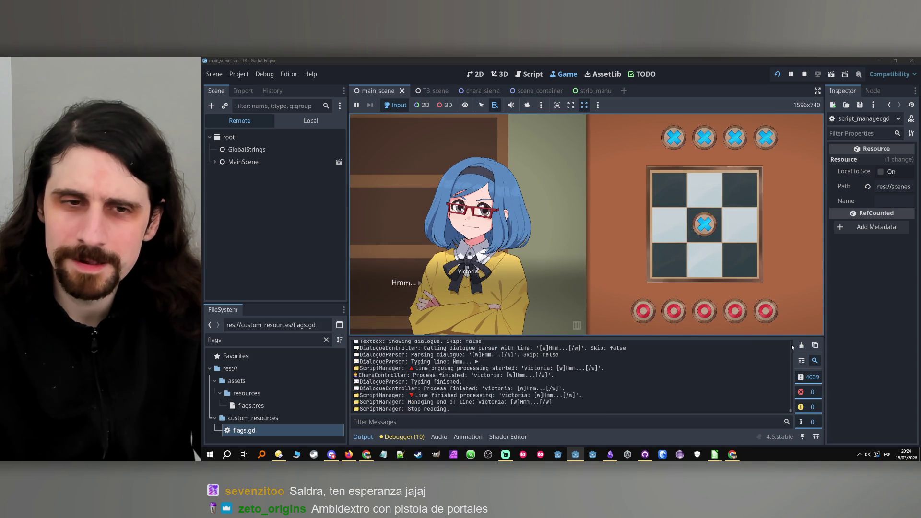
{"action": "left_click", "coordinate": [802, 346]}
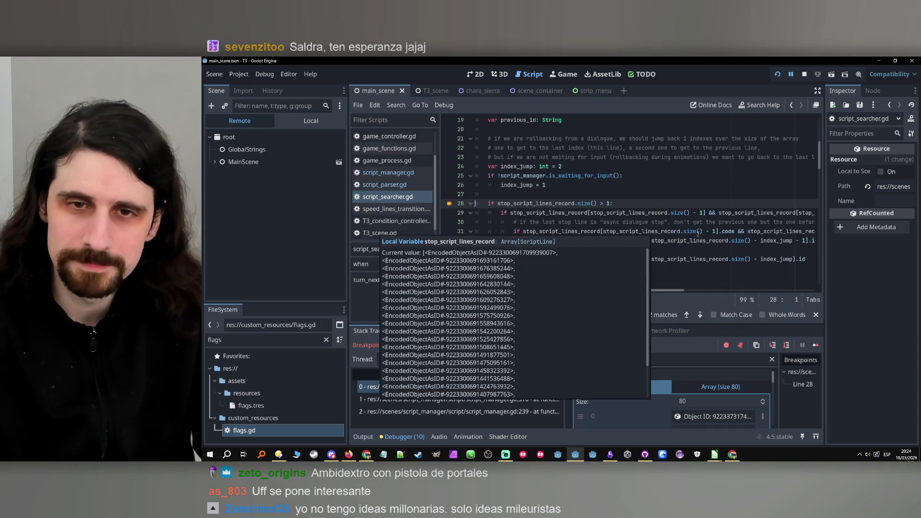
Filter the debugger locals to stop_script_lines_record and inspect the object in entry 78
{"action": "double_click", "coordinate": [526, 204]}
{"action": "left_click", "coordinate": [624, 359]}
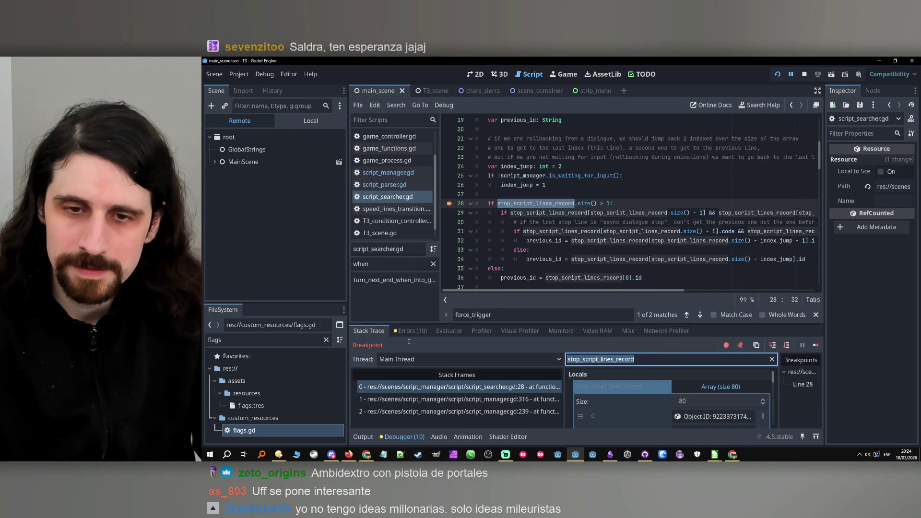
{"action": "scroll", "coordinate": [672, 398], "scroll_direction": "down", "scroll_amount": 5}
{"action": "left_click", "coordinate": [704, 418]}
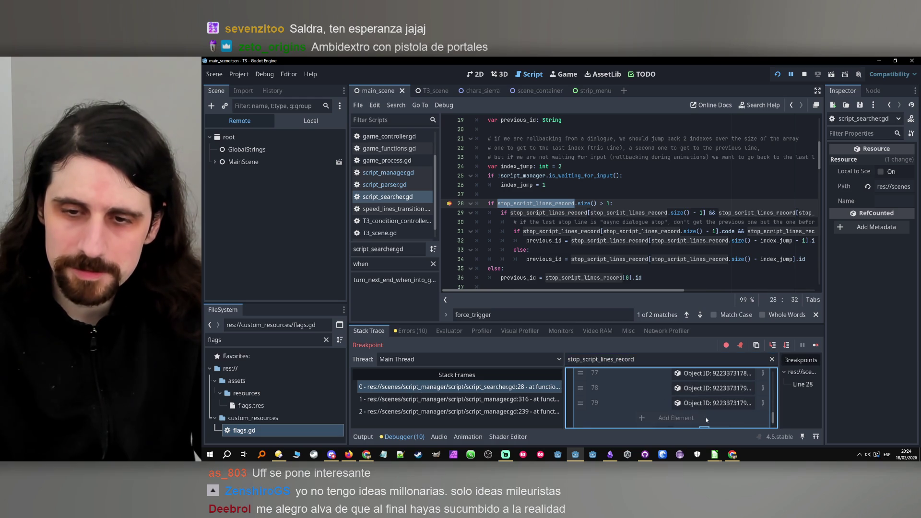
{"action": "left_click", "coordinate": [708, 384]}
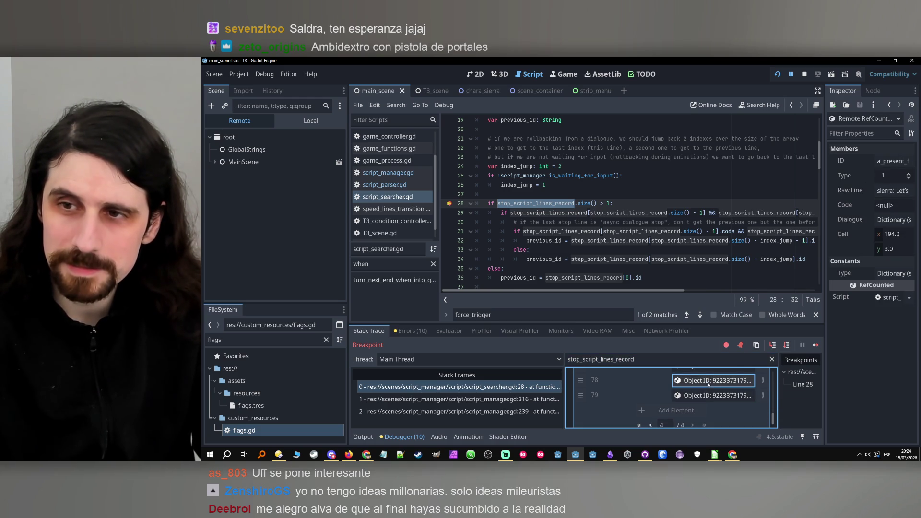
Remove the line 28 breakpoint, resume the game, and advance the dialogue
{"action": "left_click", "coordinate": [450, 204]}
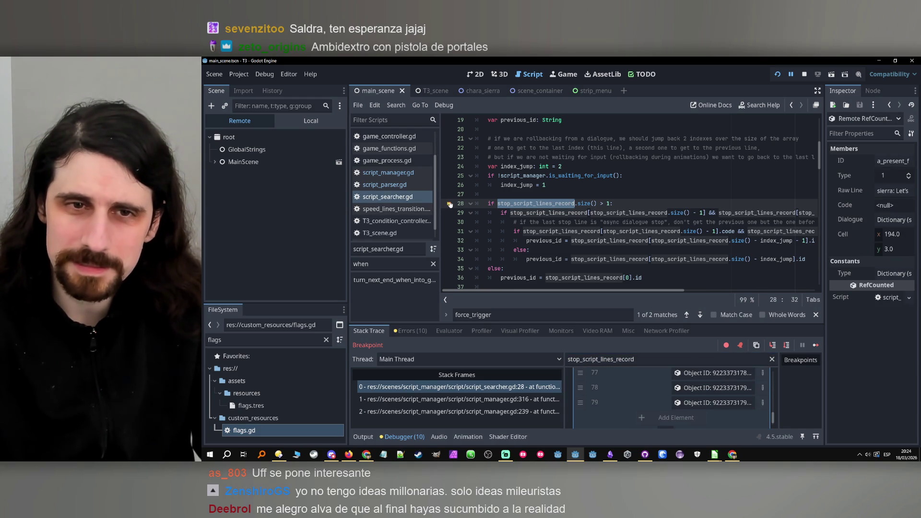
{"action": "left_click", "coordinate": [811, 345]}
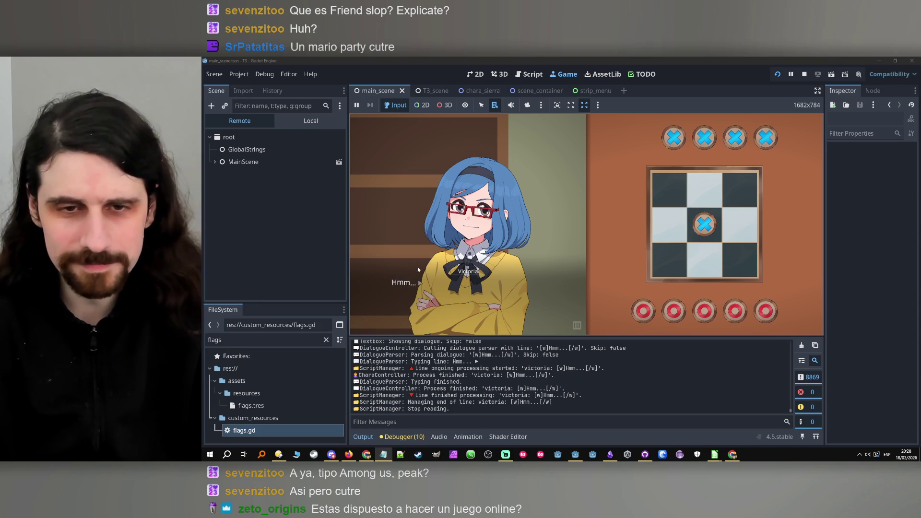
{"action": "left_click", "coordinate": [465, 221]}
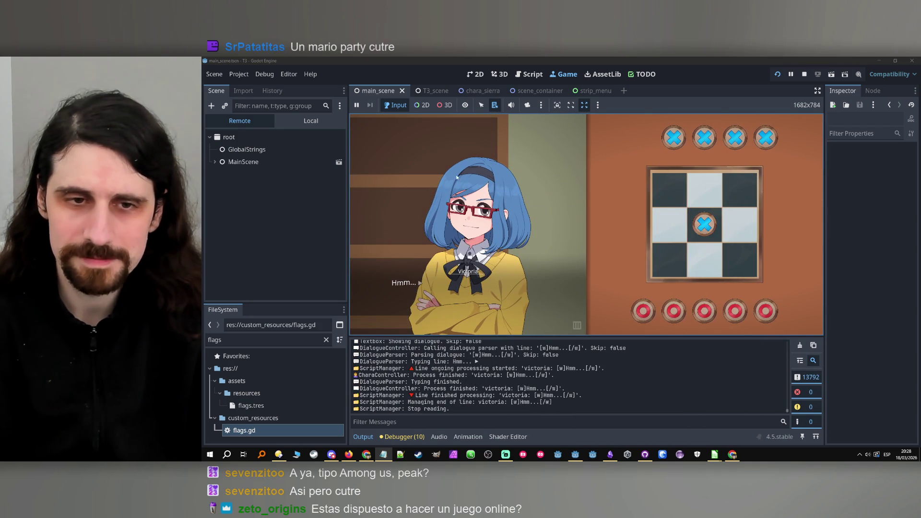
Click through Victoria's board-match dialogue to confirm rollback works, then stop the project
{"action": "left_click", "coordinate": [436, 199]}
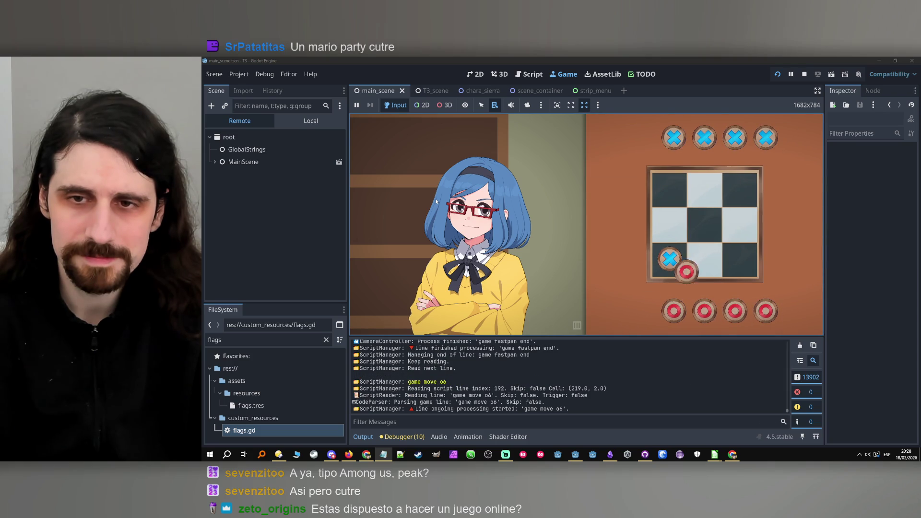
{"action": "left_click", "coordinate": [436, 200]}
{"action": "left_click", "coordinate": [436, 202]}
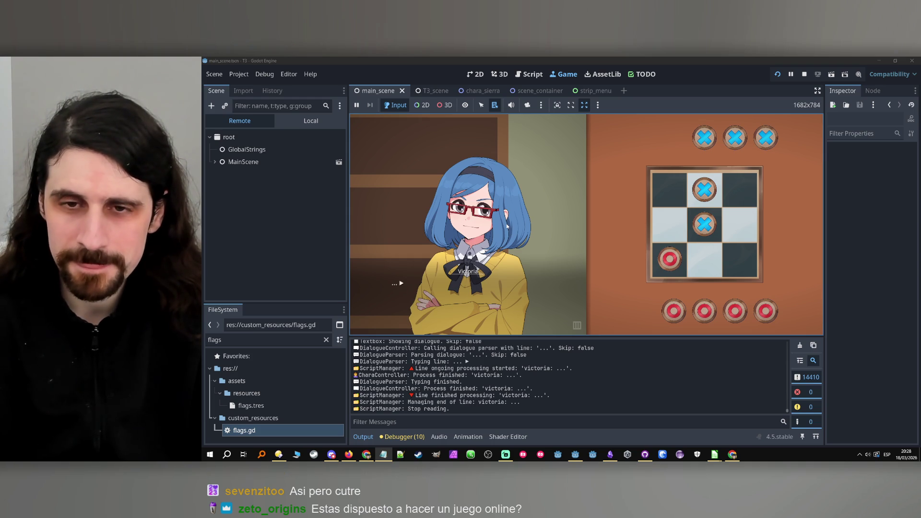
{"action": "left_click", "coordinate": [553, 210]}
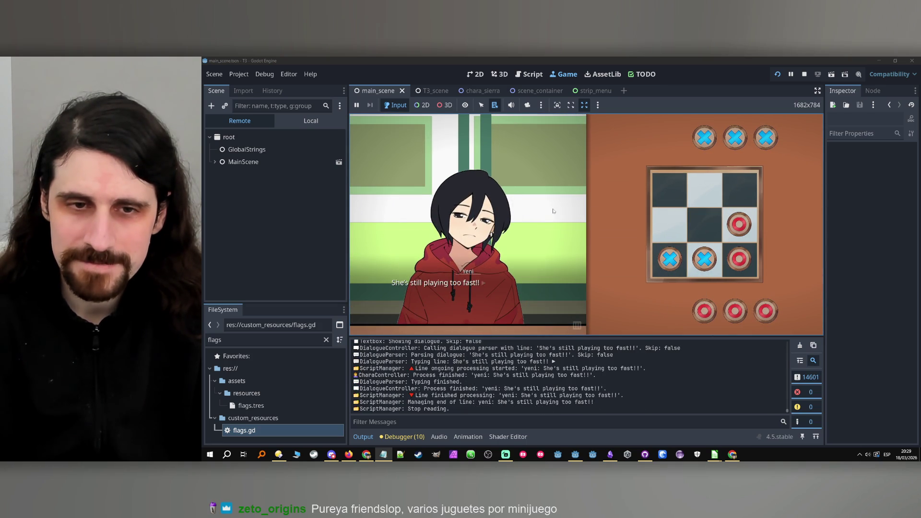
{"action": "left_click", "coordinate": [553, 212]}
{"action": "left_click", "coordinate": [554, 211]}
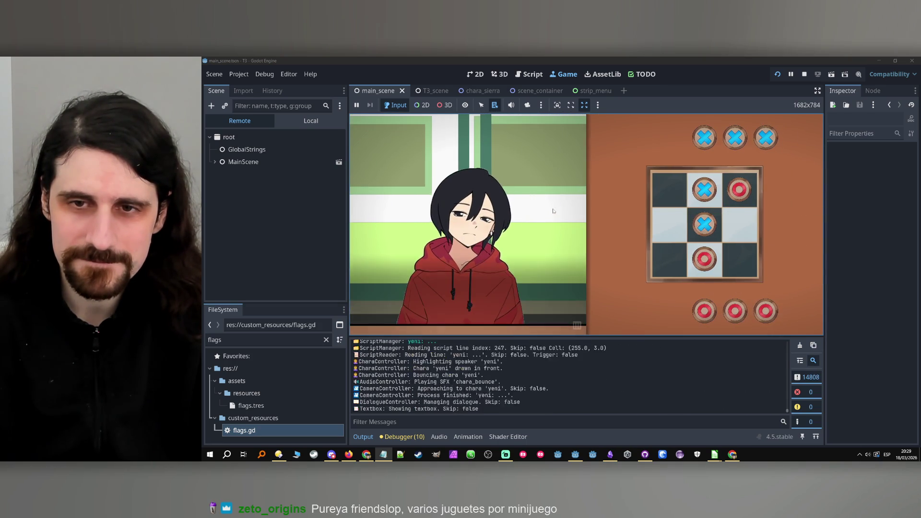
{"action": "left_click", "coordinate": [552, 210]}
{"action": "left_click", "coordinate": [552, 210]}
{"action": "left_click", "coordinate": [552, 211]}
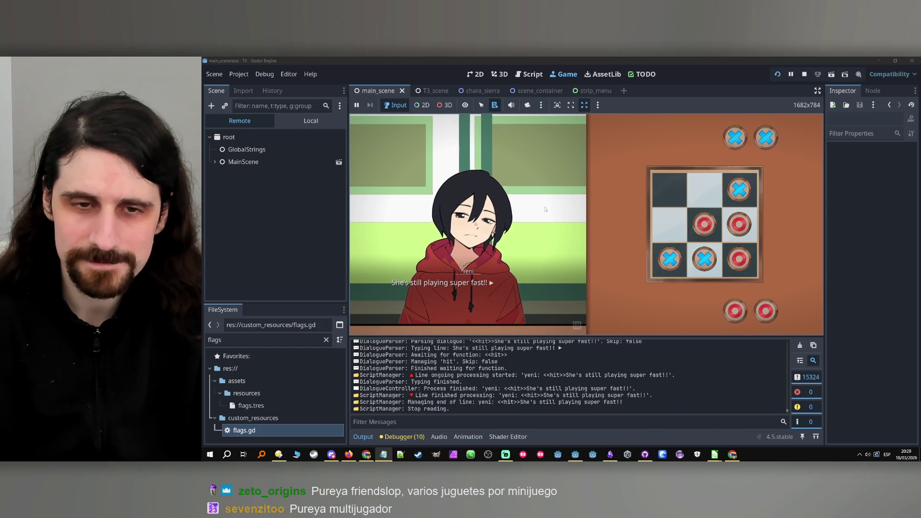
{"action": "left_click", "coordinate": [546, 209]}
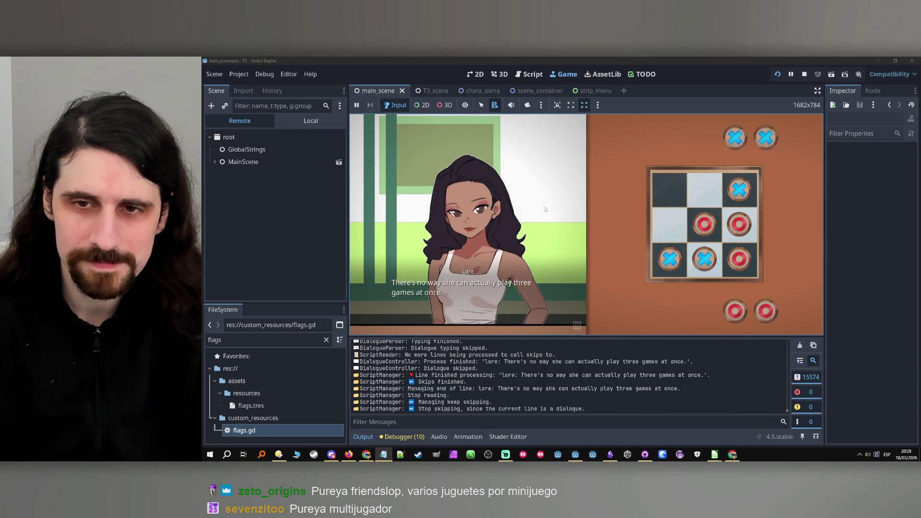
{"action": "left_click", "coordinate": [546, 209]}
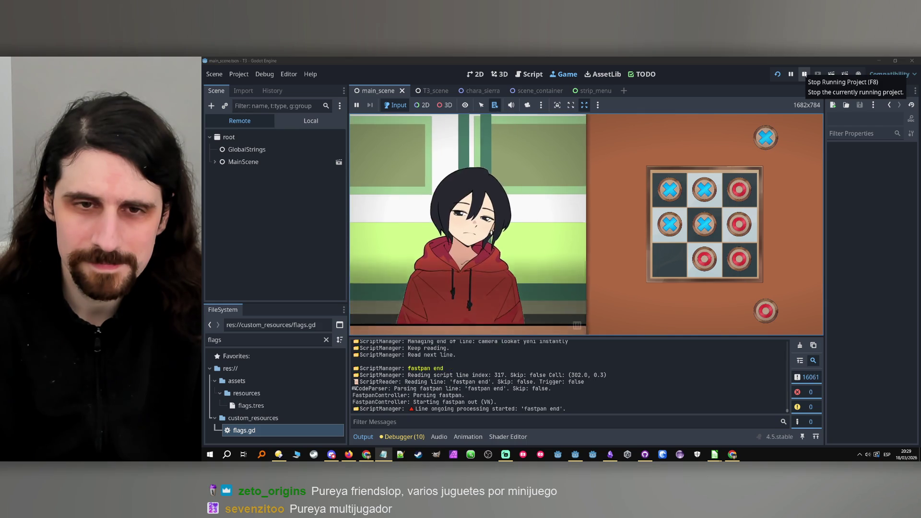
{"action": "left_click", "coordinate": [805, 74]}
Move the Fastpan of charas card to Done and write the commit summary from the Notepad fix note
{"action": "left_click_drag", "start_coordinate": [509, 153], "coordinate": [591, 147]}
{"action": "key", "text": "alt+Tab"}
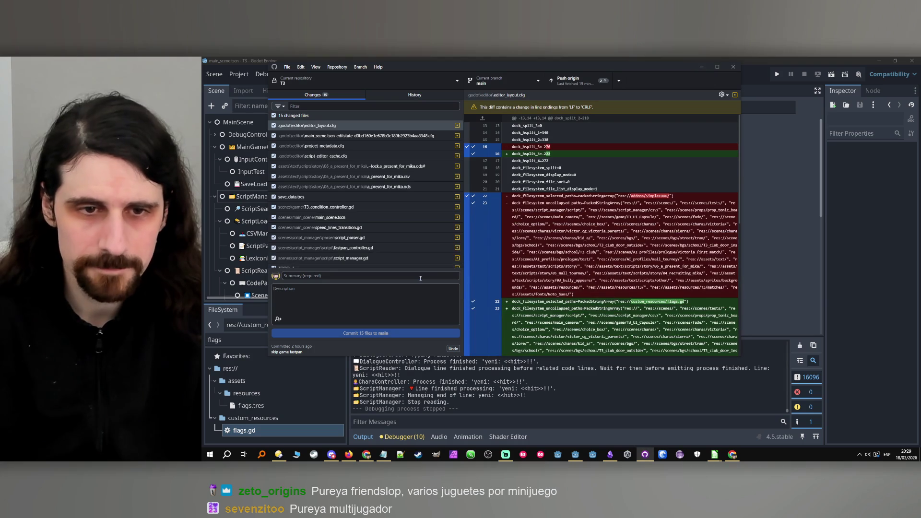
{"action": "left_click", "coordinate": [420, 278]}
{"action": "type", "text": "fastpa"}
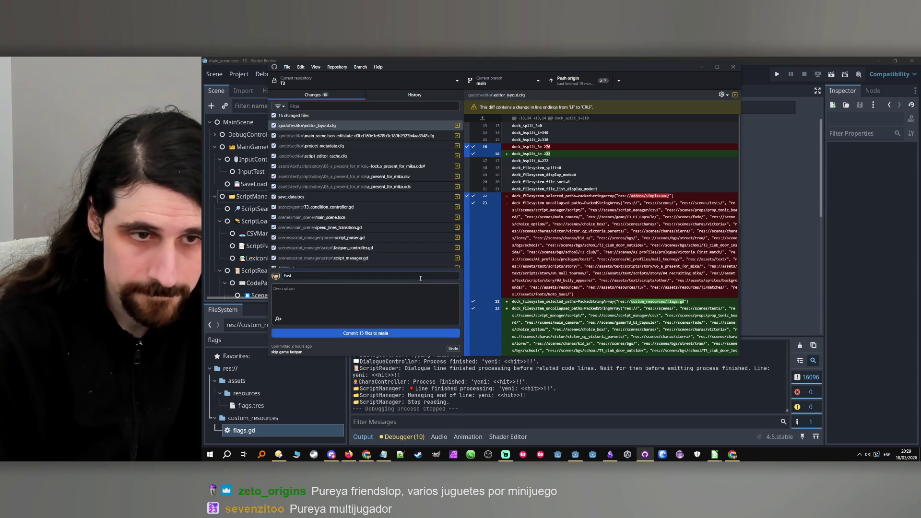
{"action": "key", "text": "BackSpace"}
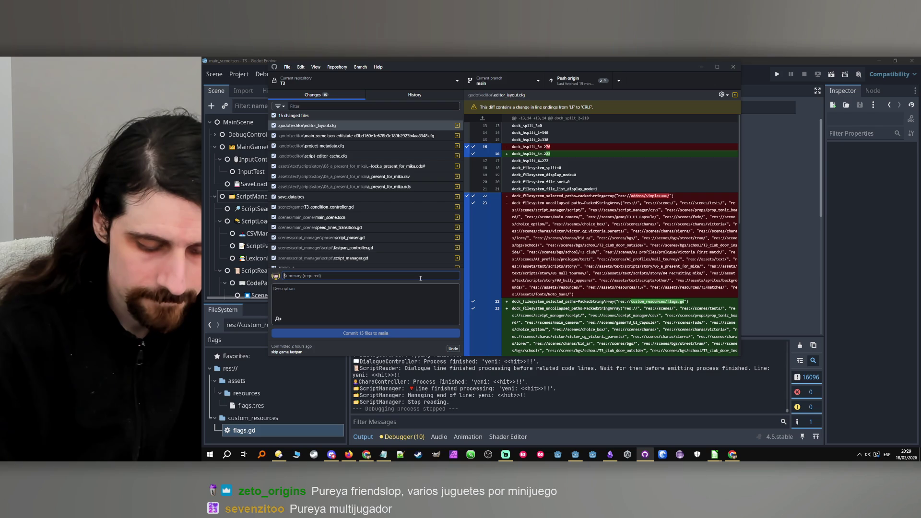
{"action": "type", "text": "f"}
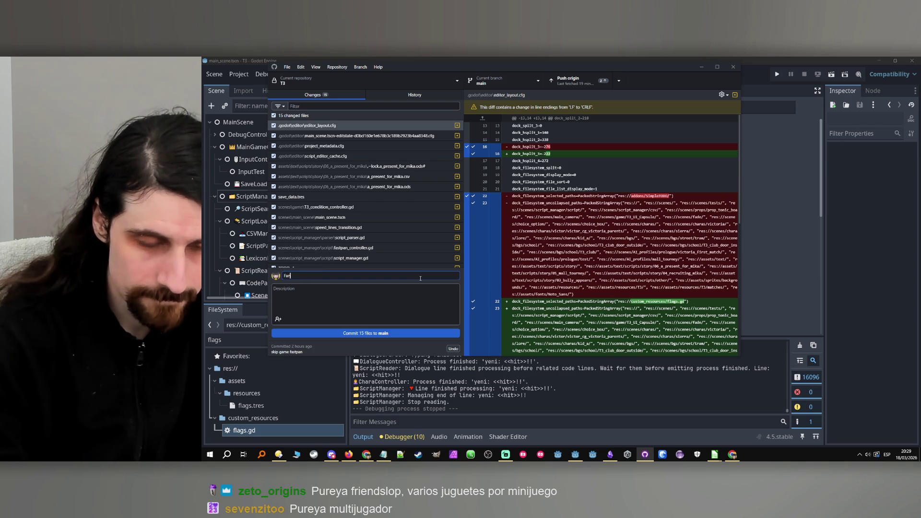
{"action": "type", "text": "st"}
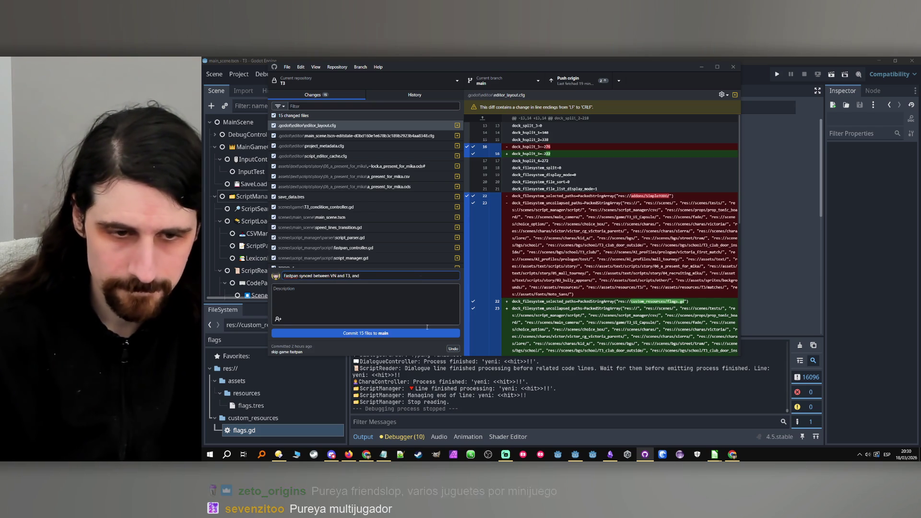
{"action": "left_click", "coordinate": [383, 455]}
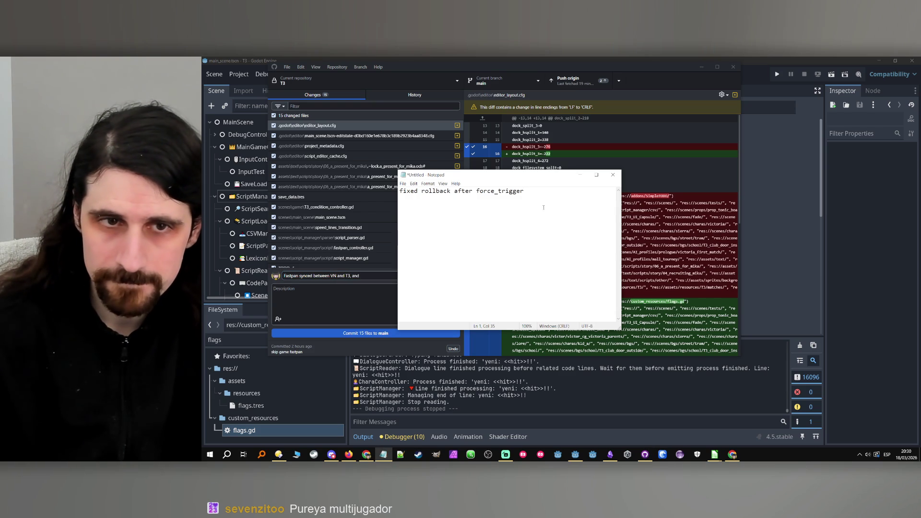
{"action": "key", "text": "ctrl+a"}
{"action": "key", "text": "ctrl+c"}
{"action": "left_click", "coordinate": [374, 276]}
{"action": "key", "text": "ctrl+v"}
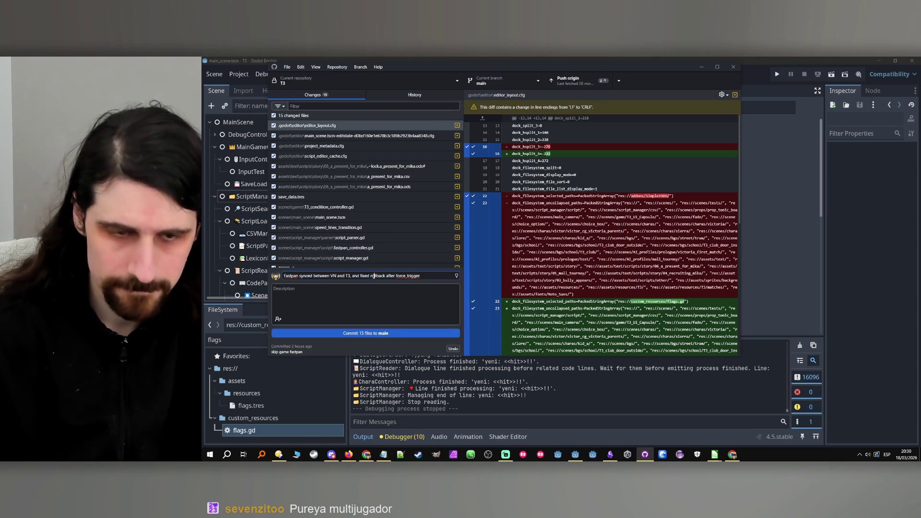
Paste the commit summary as the task in Worktime row 1081, dated 18/03/2026
{"action": "key", "text": "ctrl+a"}
{"action": "key", "text": "ctrl+x"}
{"action": "key", "text": "alt+Tab"}
{"action": "left_click", "coordinate": [298, 304]}
{"action": "key", "text": "ctrl+v"}
{"action": "key", "text": "Left"}
{"action": "key", "text": "Up"}
{"action": "key", "text": "ctrl+c"}
{"action": "key", "text": "Down"}
{"action": "key", "text": "ctrl+v"}
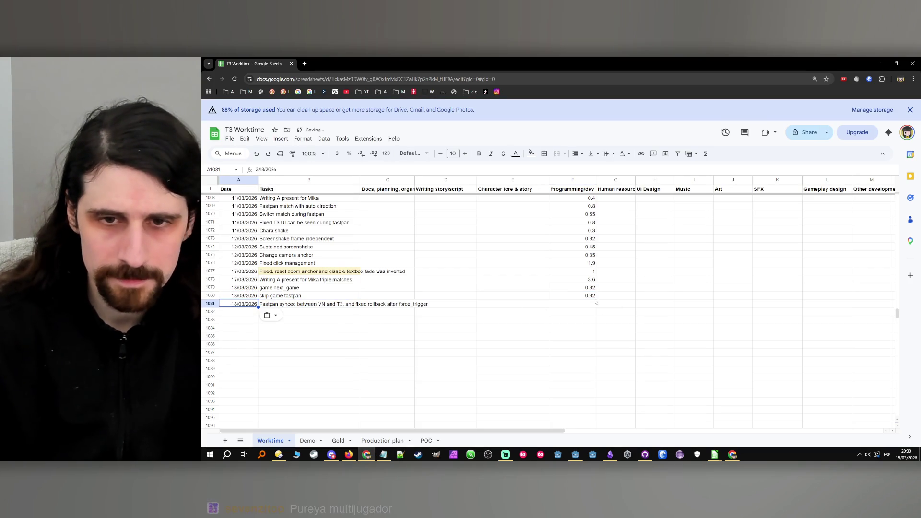
Enter 1.75 programming hours in F1081, then minimize the spreadsheet
{"action": "key", "text": "Right"}
{"action": "key", "text": "Right"}
{"action": "key", "text": "Right"}
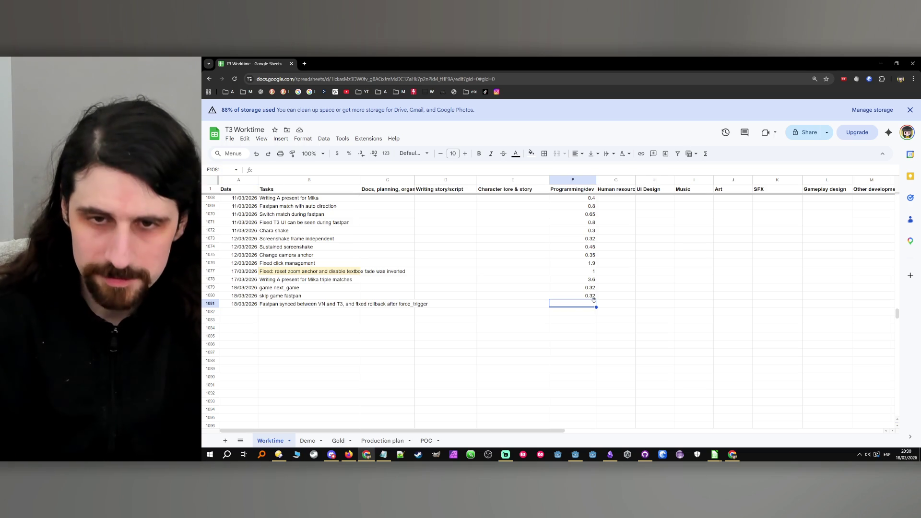
{"action": "type", "text": "1"}
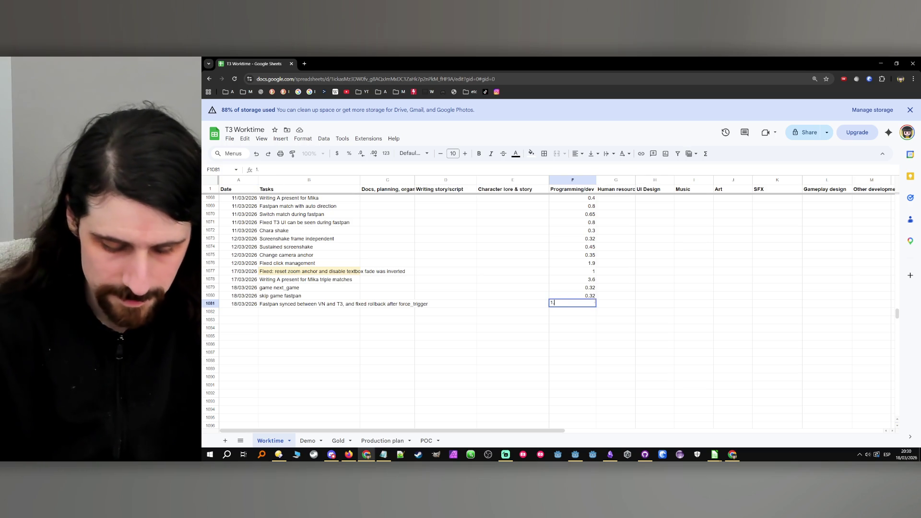
{"action": "type", "text": ".75"}
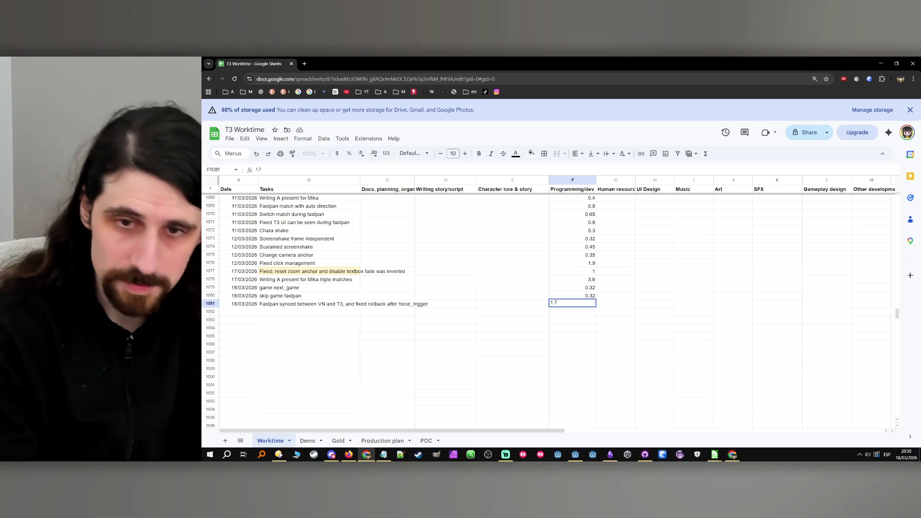
{"action": "key", "text": "Left"}
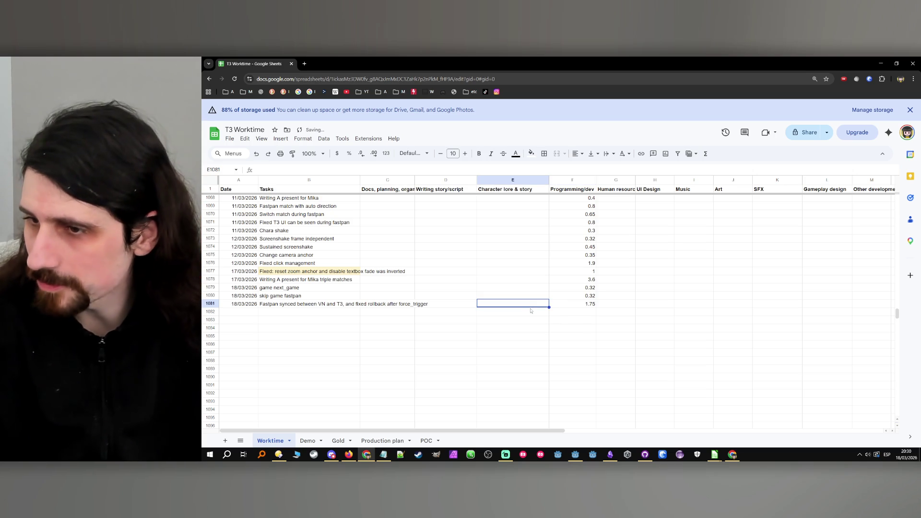
{"action": "left_click", "coordinate": [882, 67]}
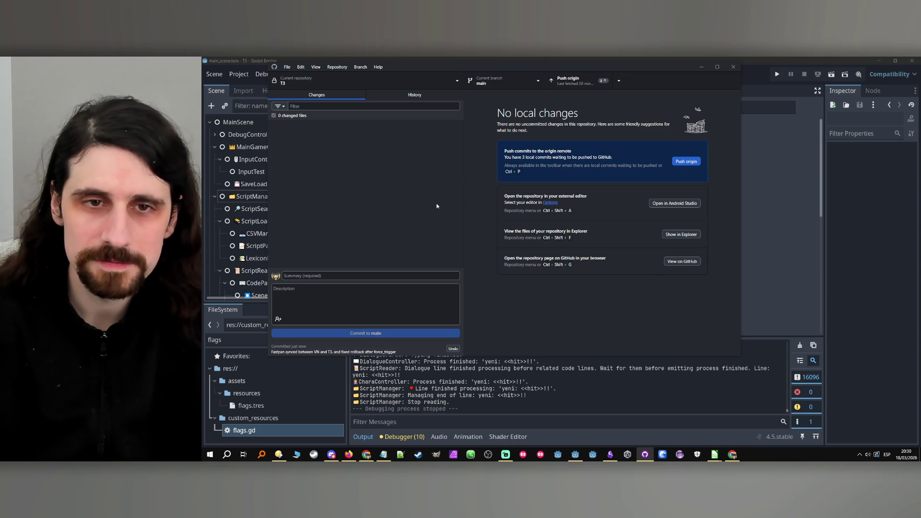
Minimize GitHub Desktop to show the TODO board and bring back the Notepad note
{"action": "left_click", "coordinate": [701, 68]}
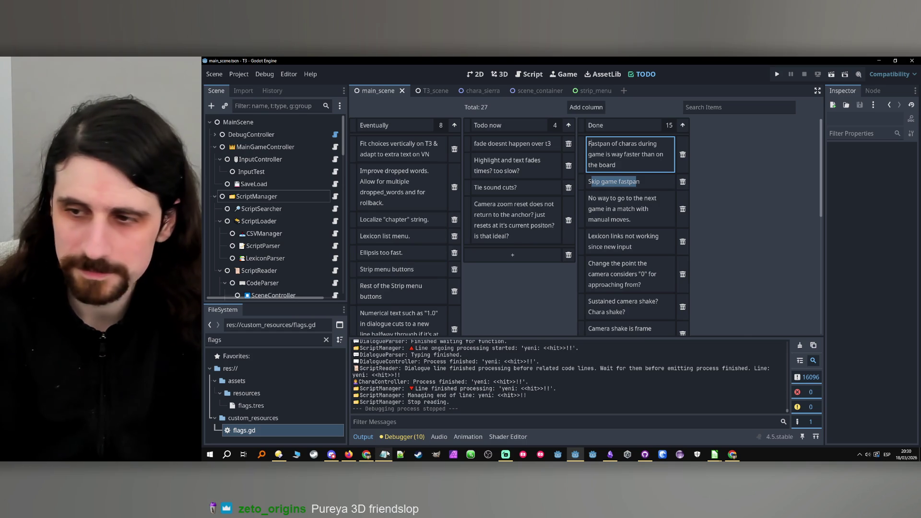
{"action": "left_click", "coordinate": [384, 454]}
Discard the leftover Notepad note unsaved, leaving the TODO board with 15 Done cards visible
{"action": "left_click", "coordinate": [567, 207]}
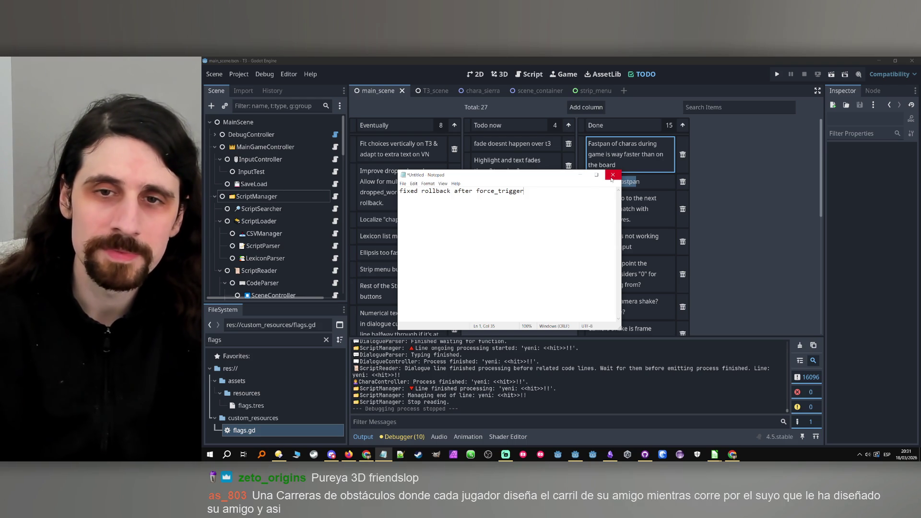
{"action": "left_click", "coordinate": [613, 175]}
{"action": "left_click", "coordinate": [575, 257]}
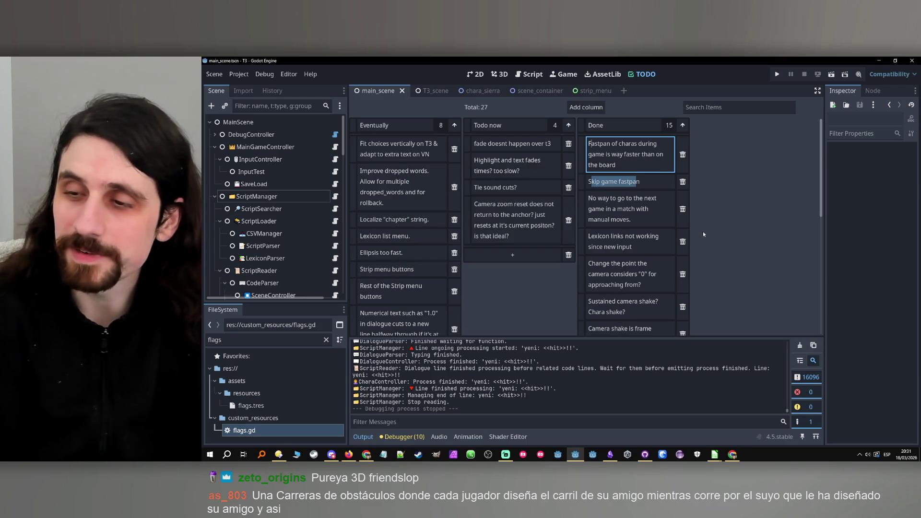